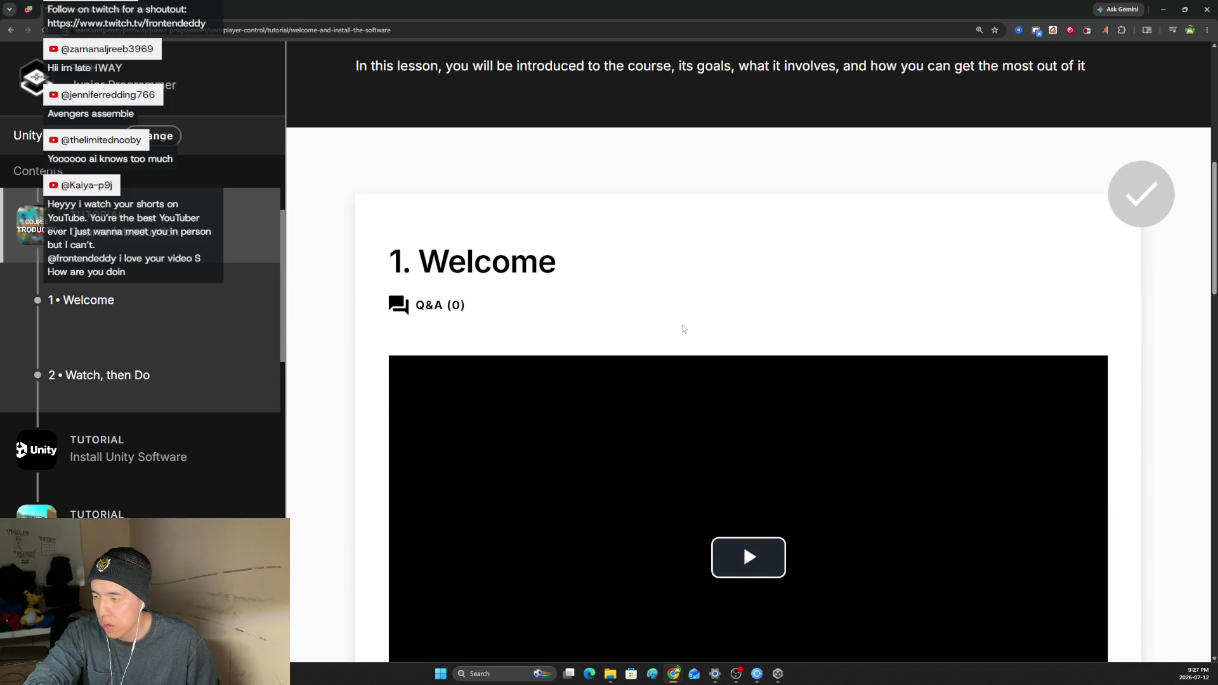
Start the Welcome video, briefly pausing and resuming it.
scroll(658, 322, "down", 1)
scroll(659, 324, "down", 2)
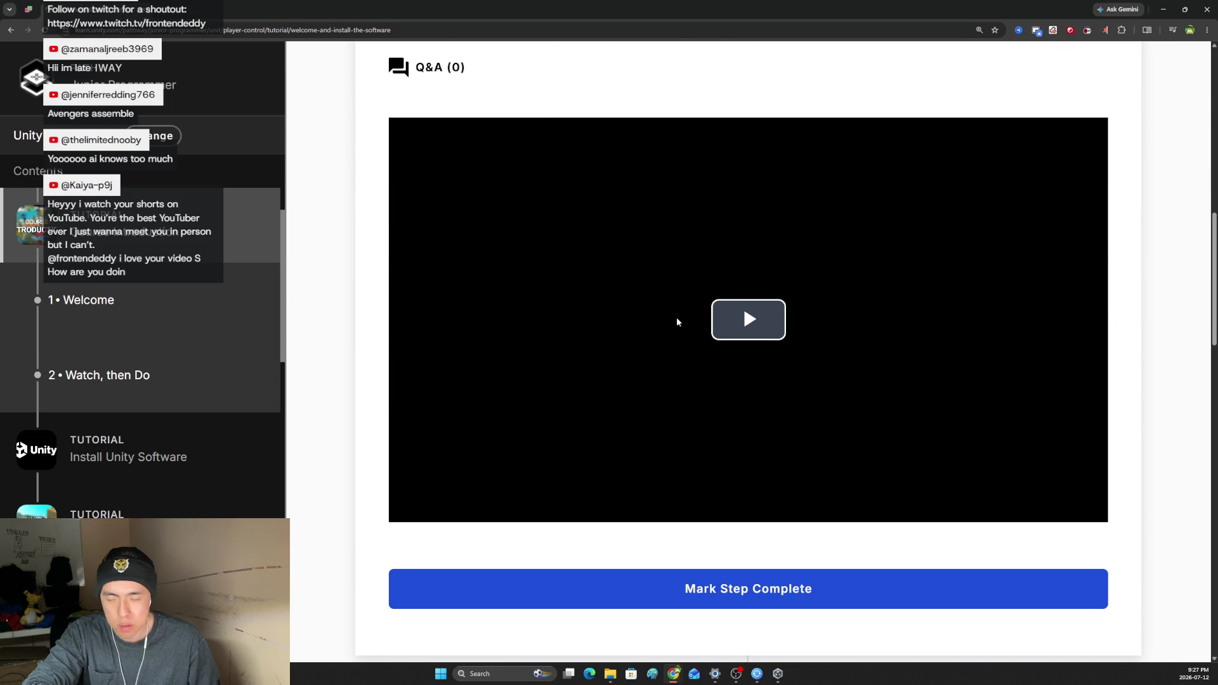
left_click(752, 319)
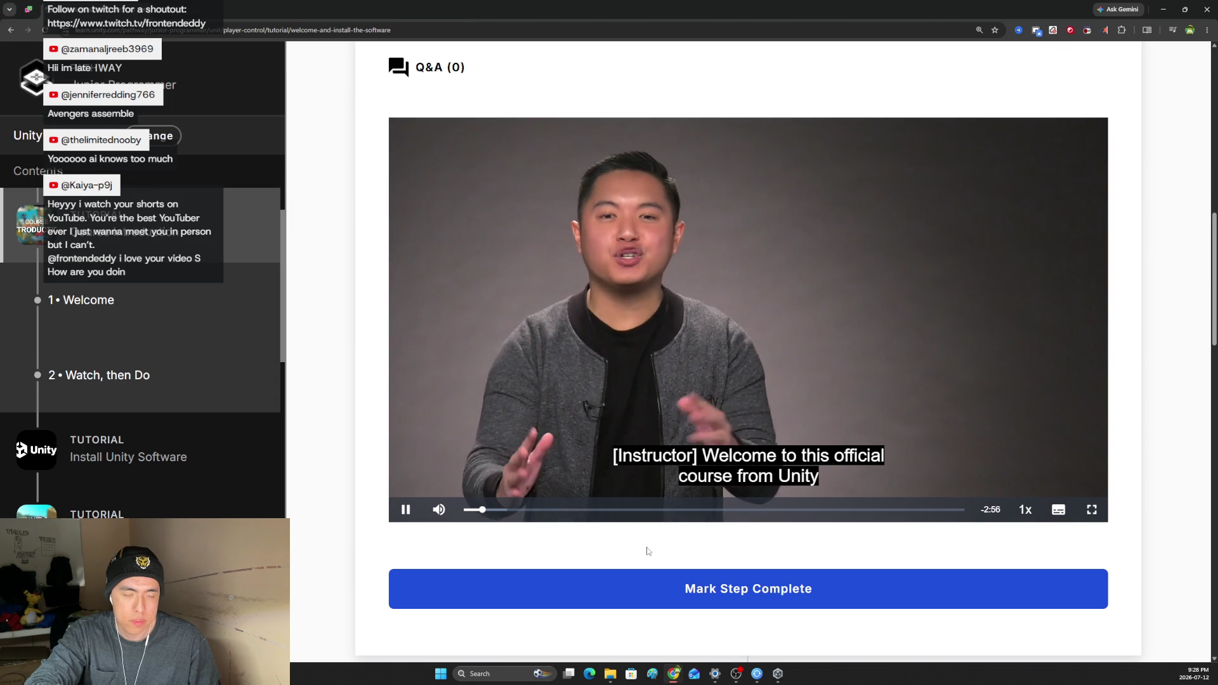
left_click(404, 509)
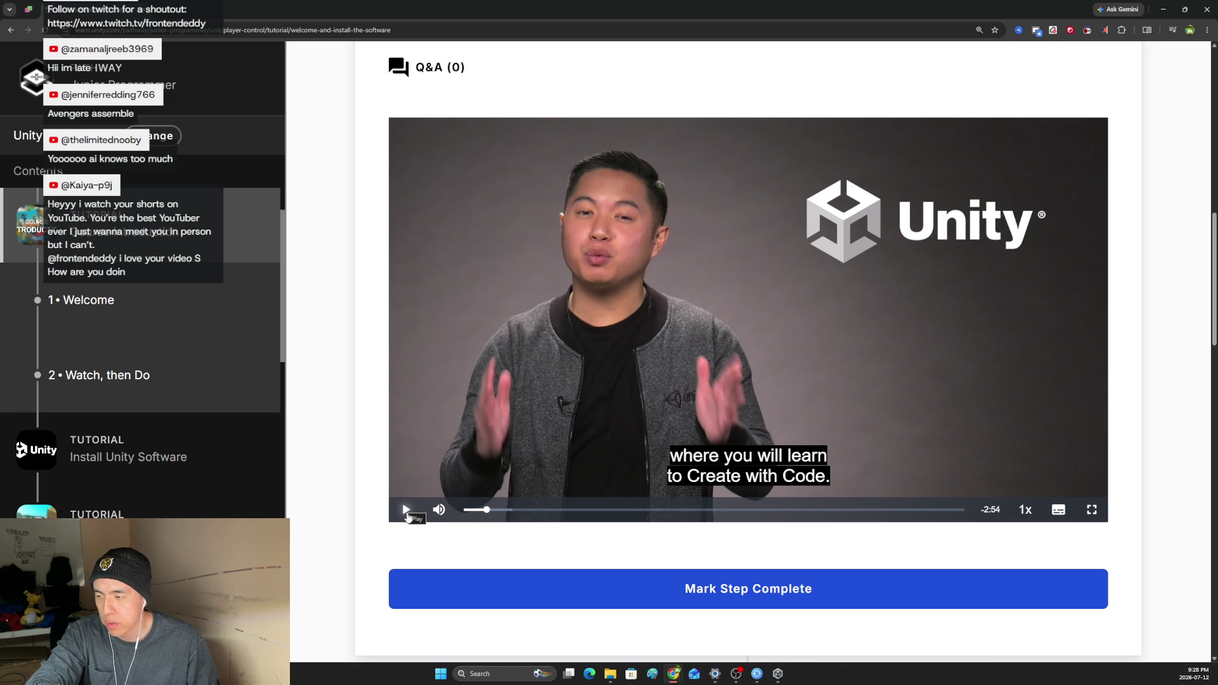
left_click(406, 511)
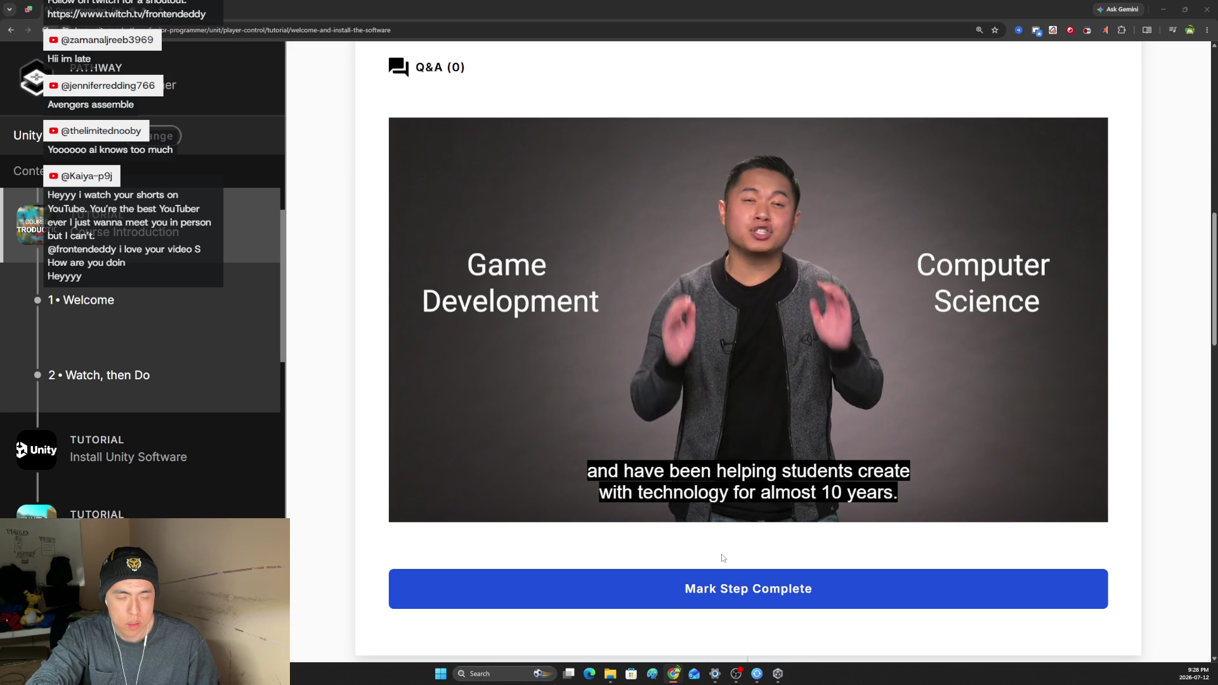
Jump ahead in the Welcome video past 1:13 and pause it there.
mouse_move(569, 518)
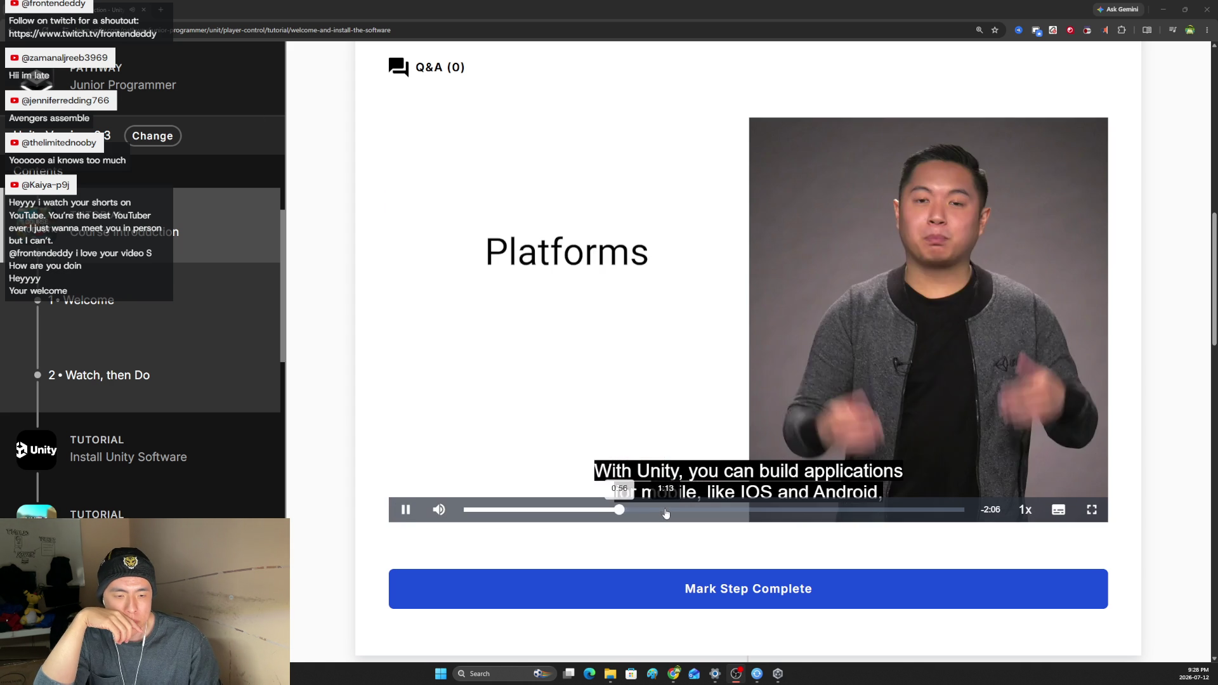
left_click(666, 511)
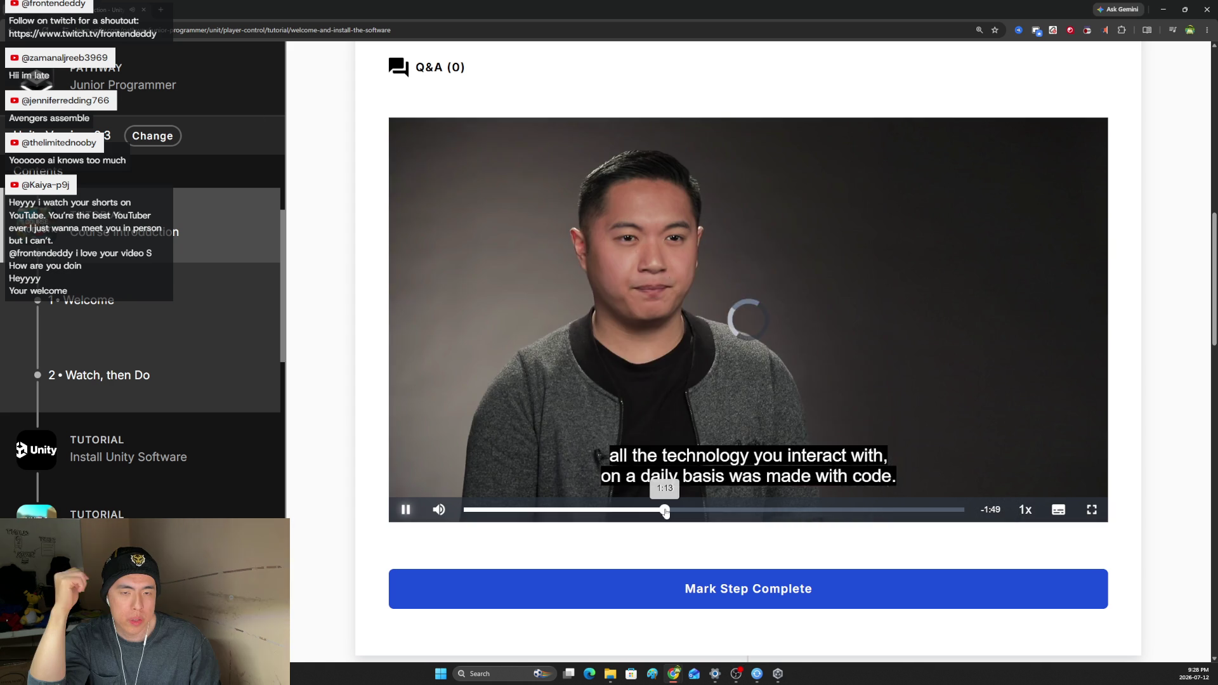
left_click(764, 463)
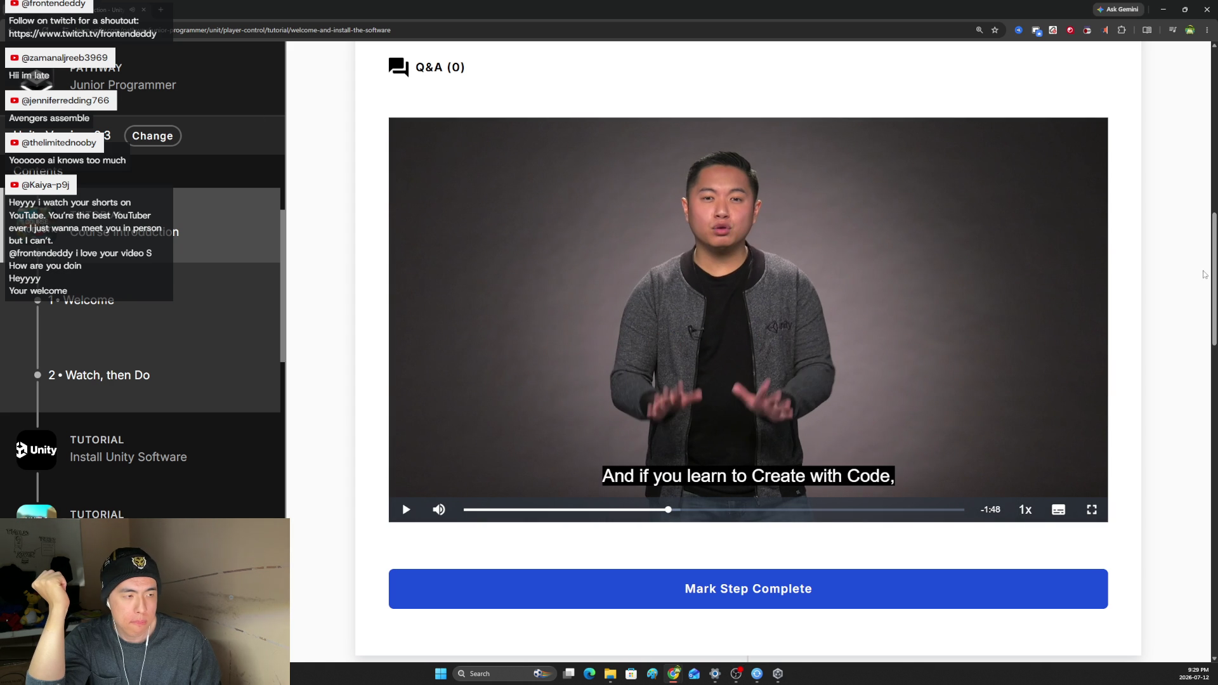
left_click_drag(1214, 271, 1209, 522)
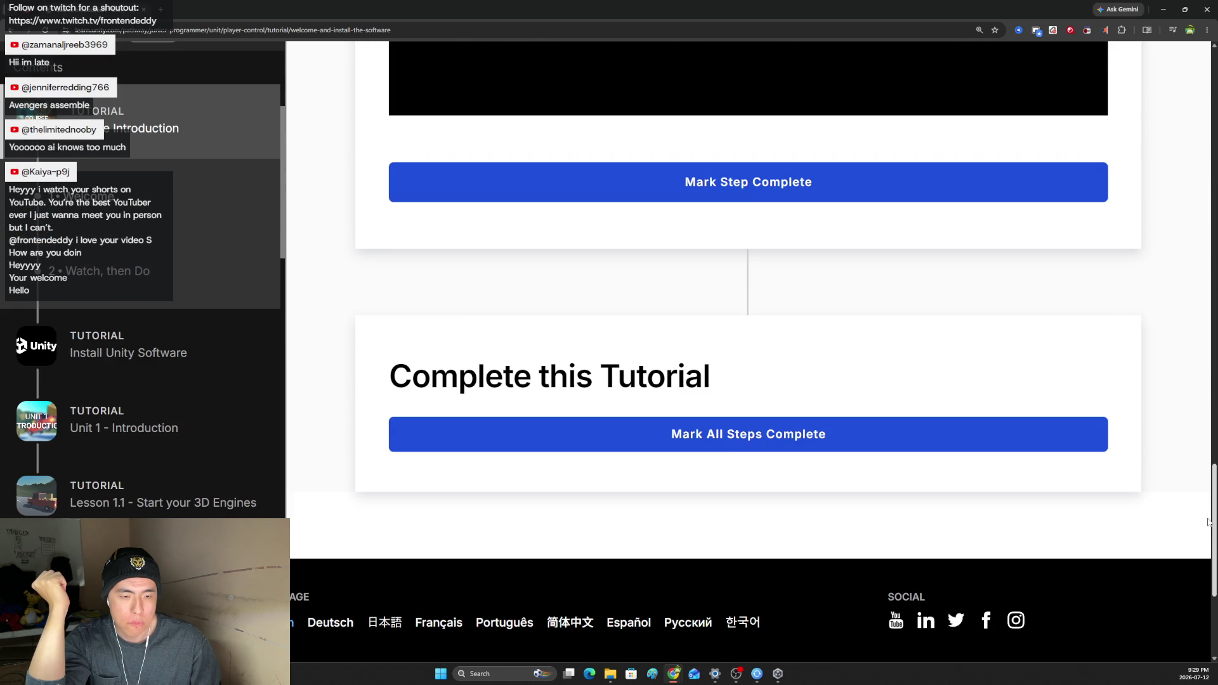
Mark the Course Introduction tutorial complete and move on to Install Unity Software.
left_click(730, 443)
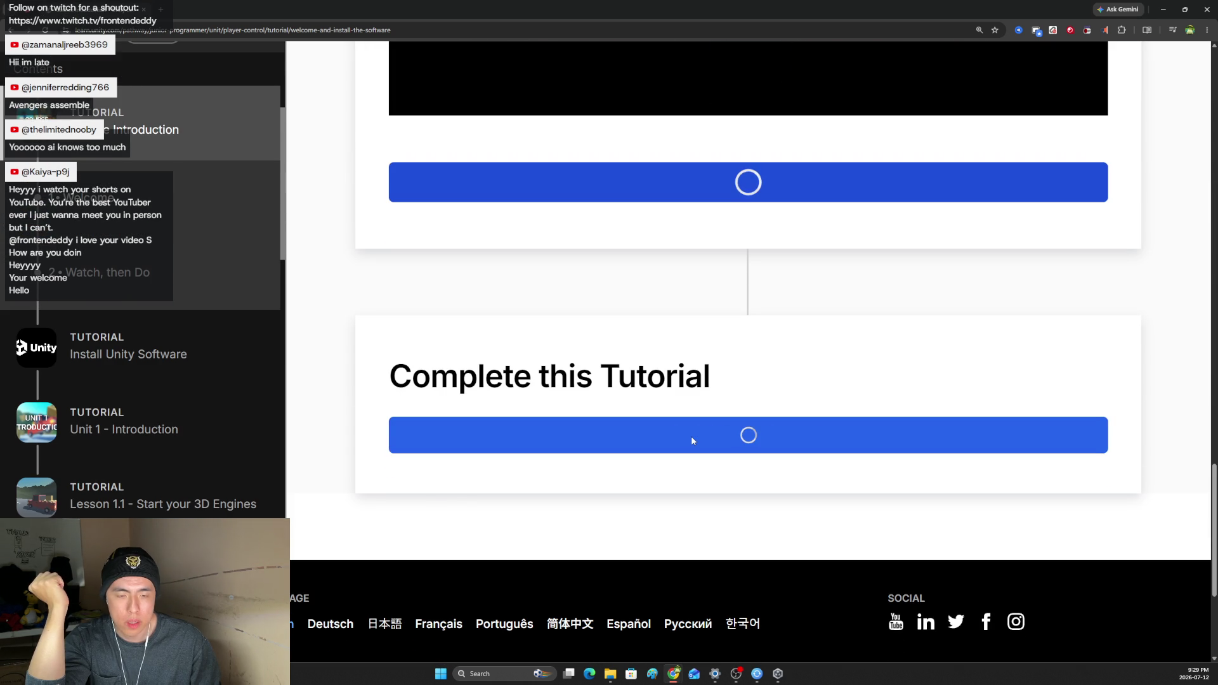
scroll(679, 423, "down", 3)
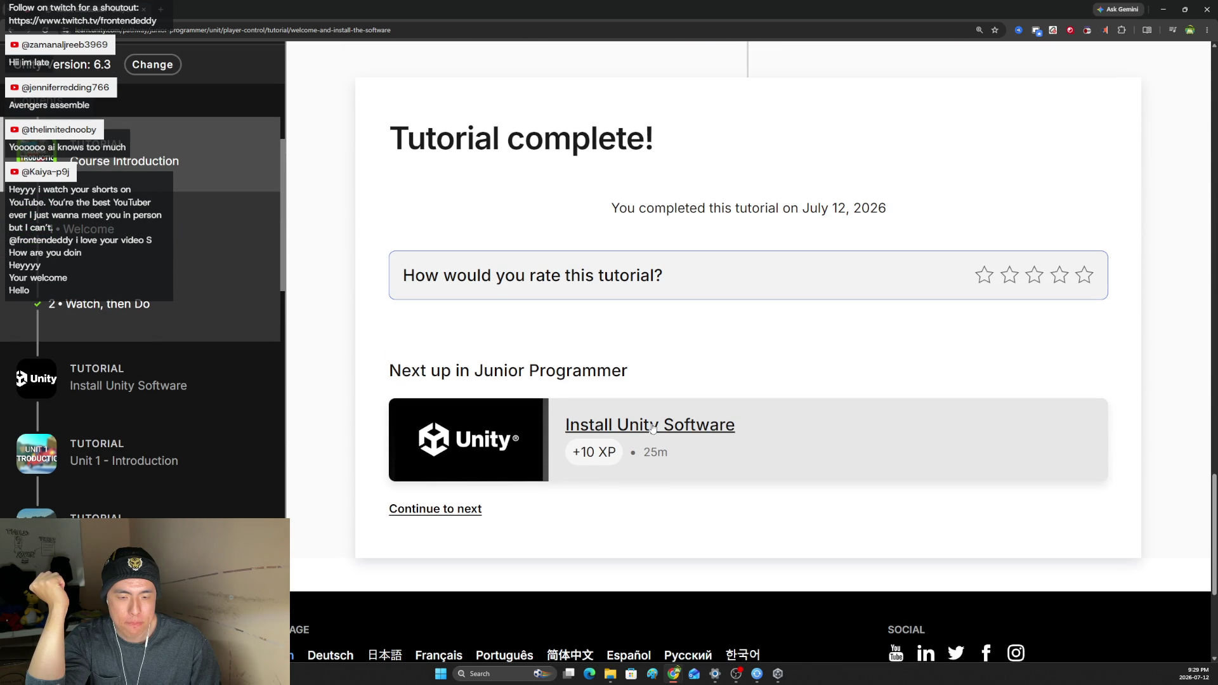
left_click(694, 425)
Read through the Install Unity Software tutorial and mark all its steps complete.
scroll(695, 380, "down", 3)
scroll(698, 350, "down", 12)
left_click_drag(1210, 170, 1210, 157)
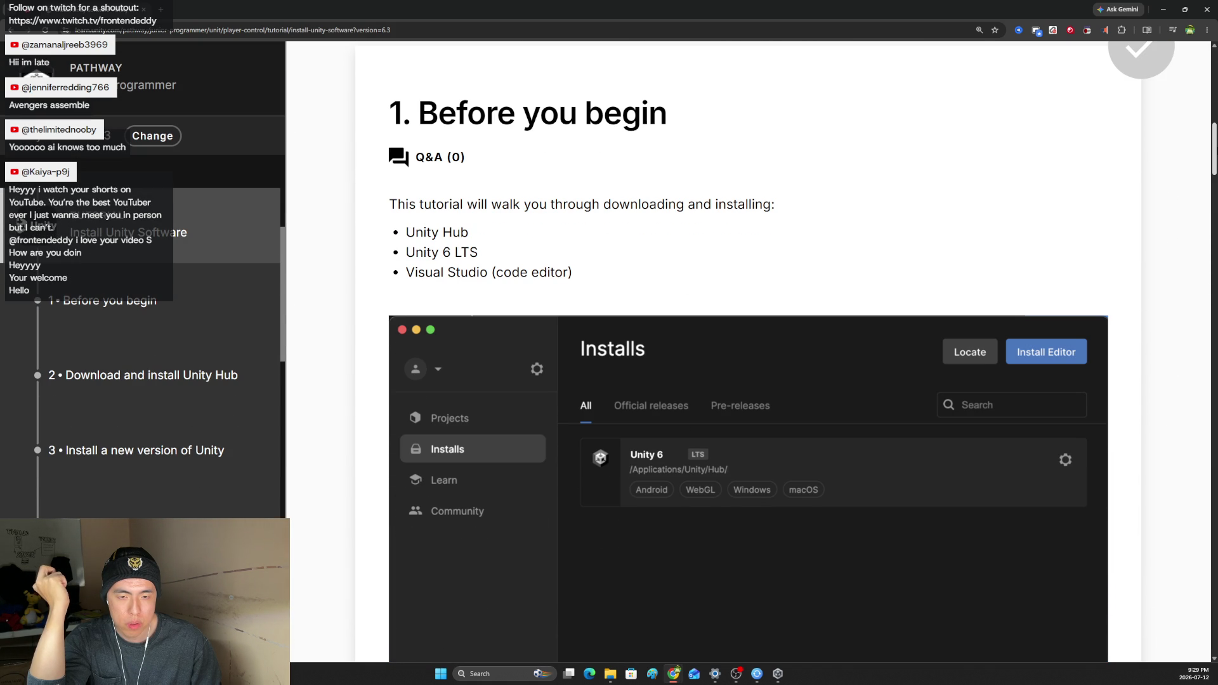
scroll(749, 349, "down", 13)
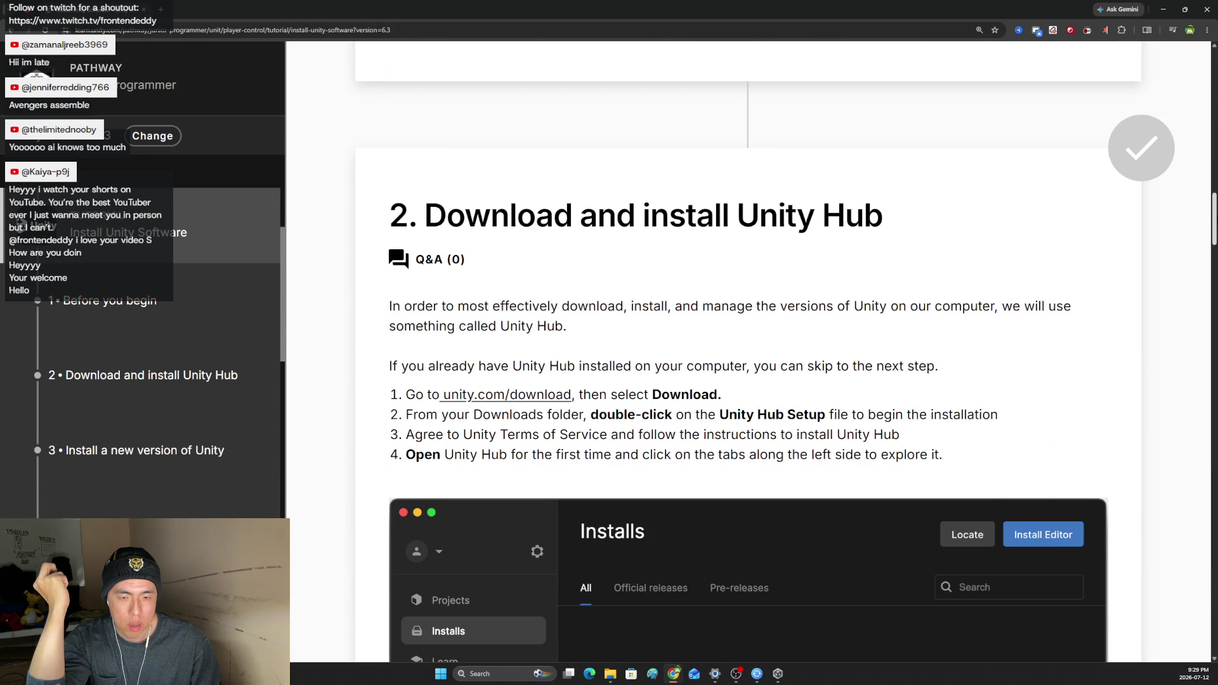
scroll(749, 350, "down", 13)
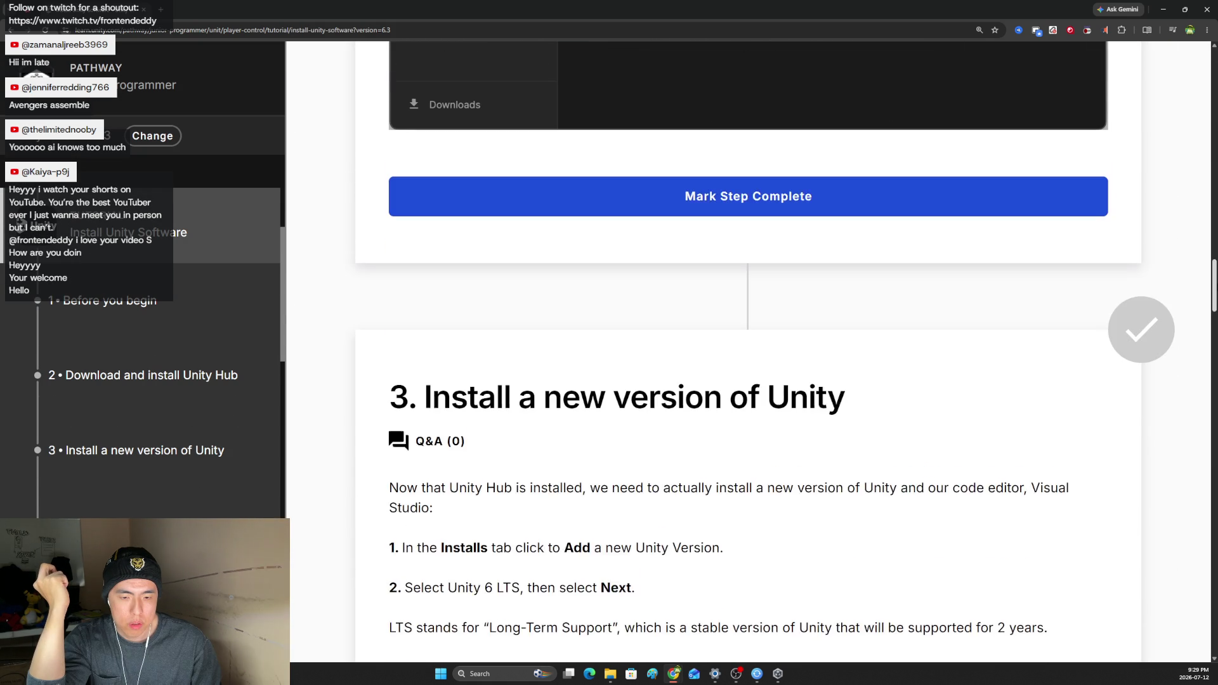
scroll(749, 349, "down", 3)
scroll(749, 349, "down", 5)
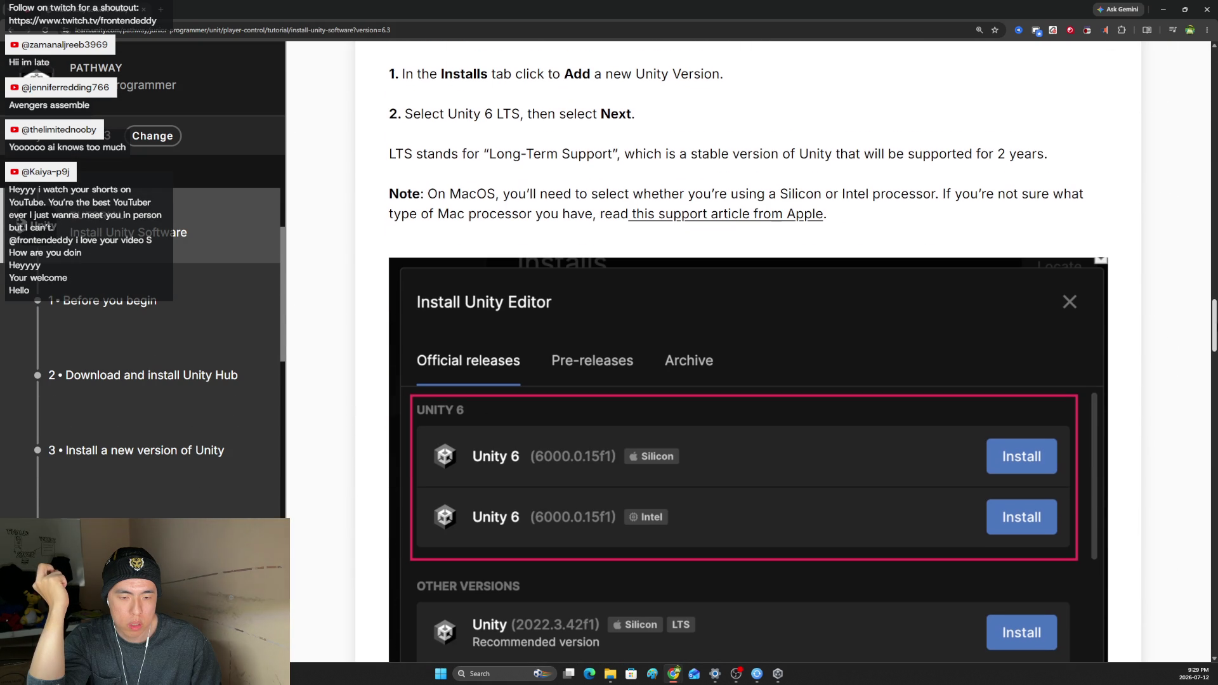
left_click_drag(1215, 326, 1216, 620)
left_click(815, 283)
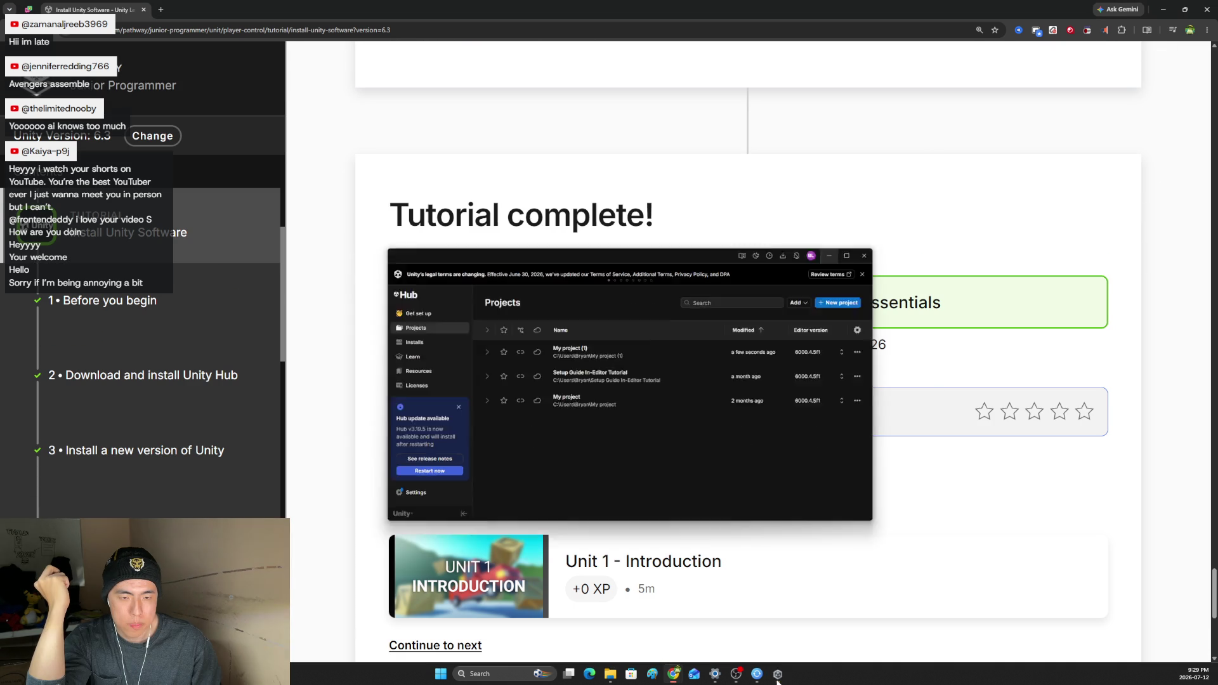
scroll(746, 625, "down", 3)
scroll(672, 508, "up", 2)
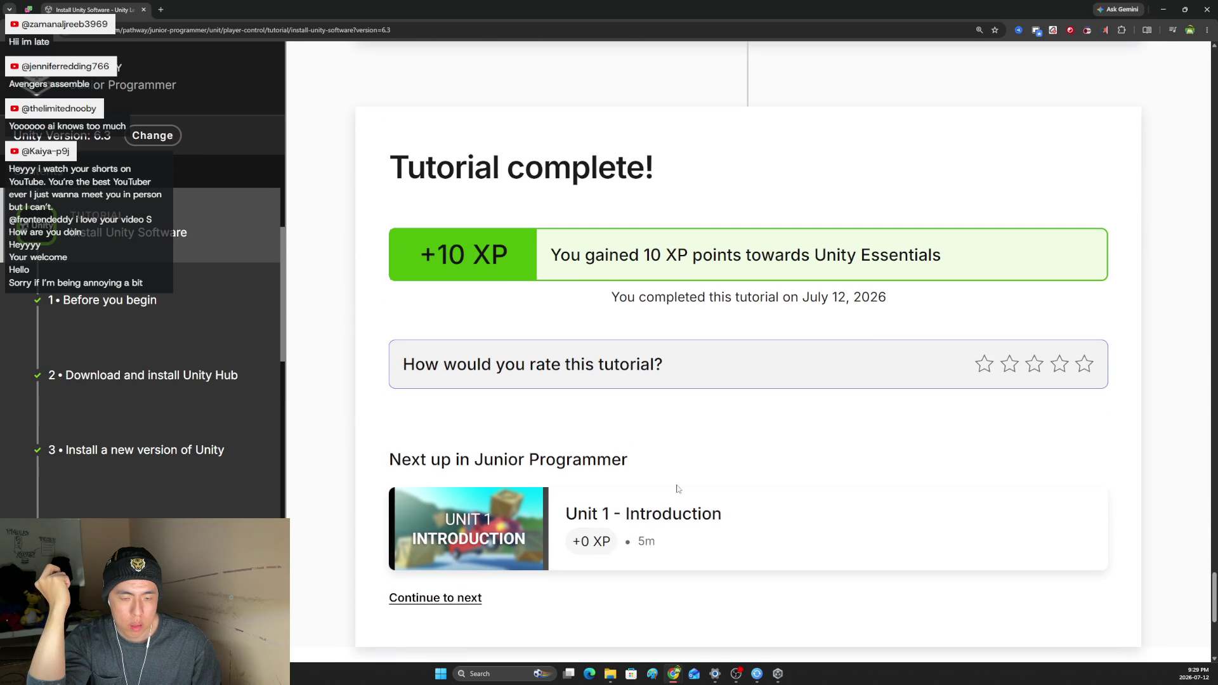
Open Unit 1 - Introduction and play its video at 1.5x speed.
left_click(672, 509)
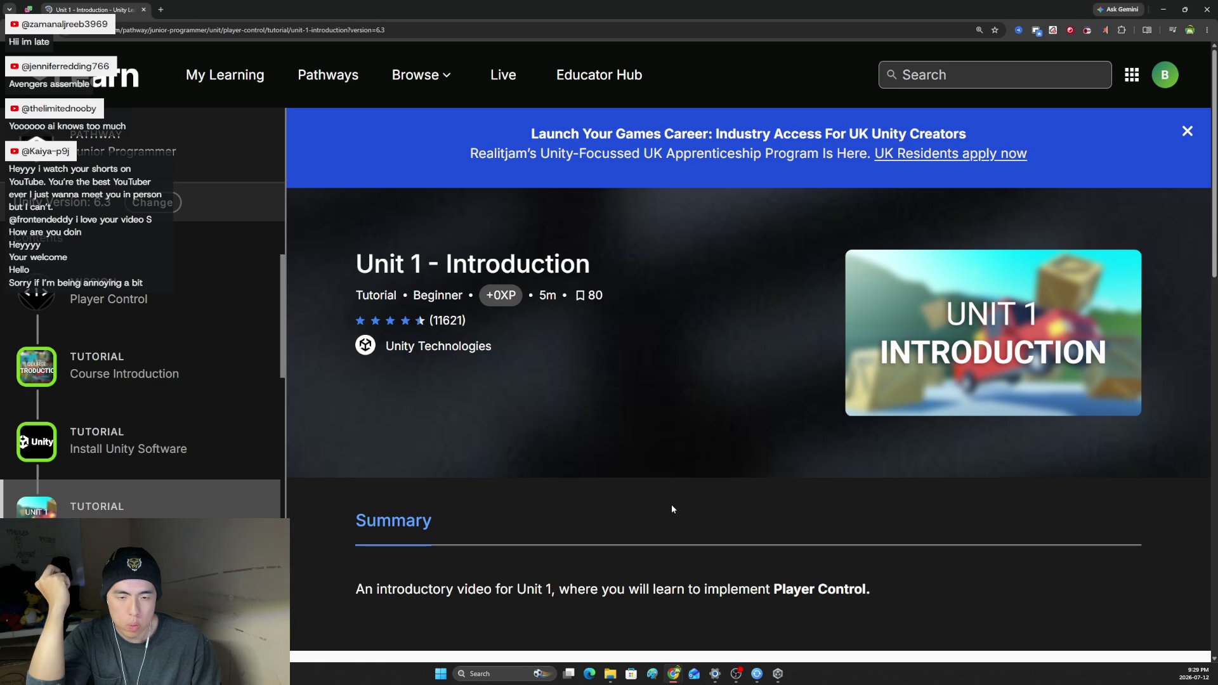
scroll(674, 381, "down", 1)
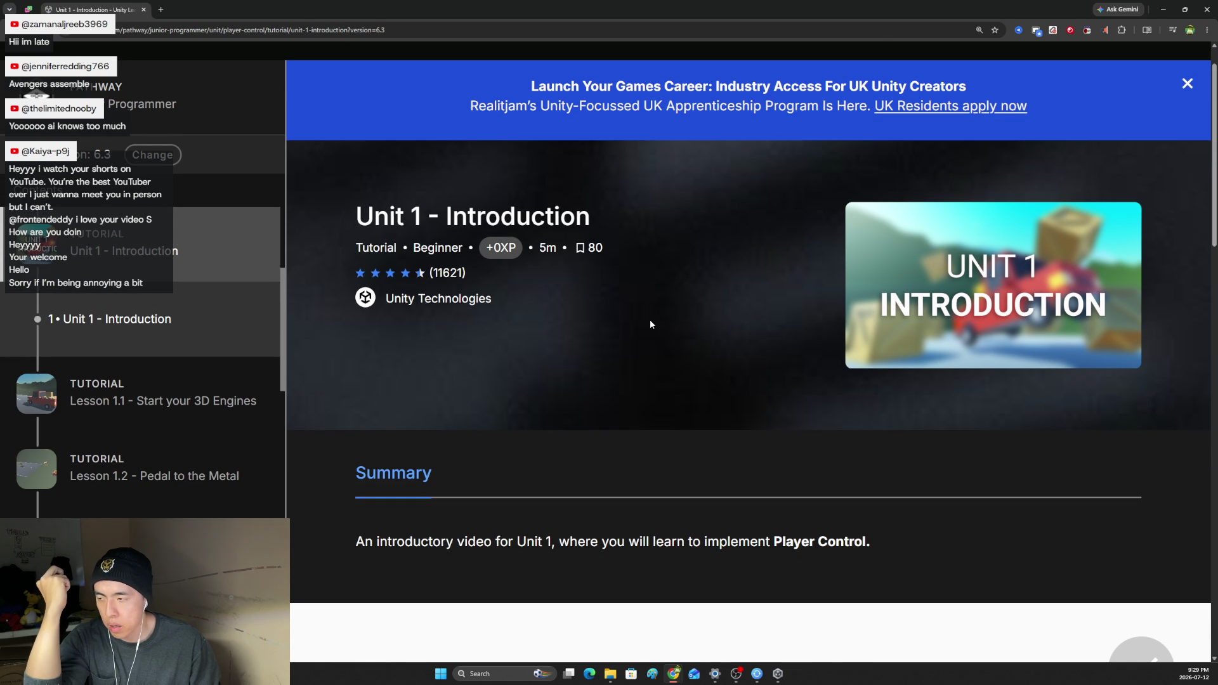
scroll(651, 324, "down", 10)
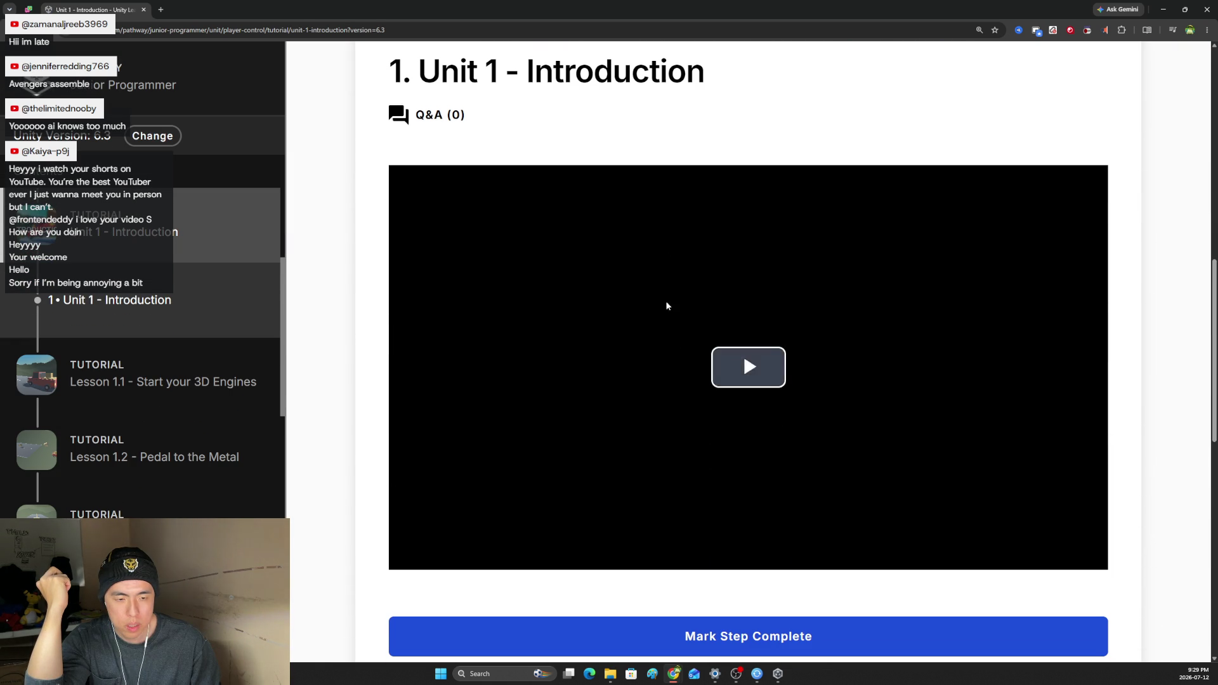
left_click(667, 307)
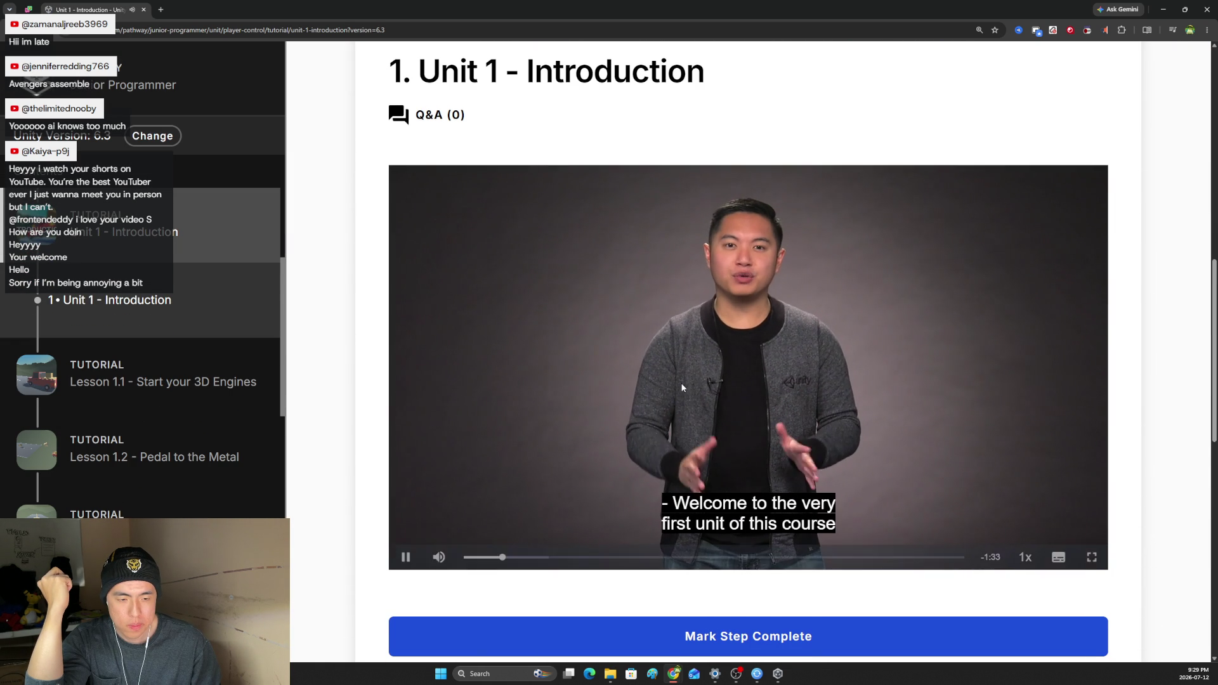
scroll(676, 382, "down", 1)
scroll(689, 387, "up", 1)
left_click(1026, 557)
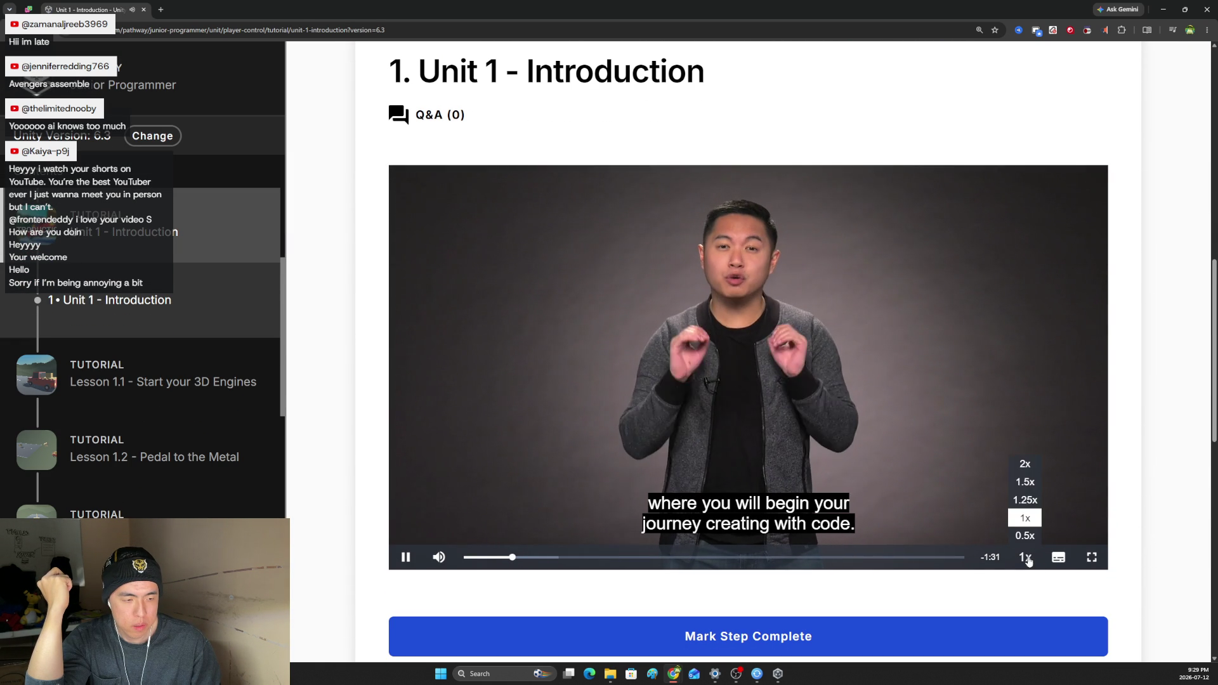
left_click(1025, 501)
left_click(1025, 557)
left_click(1025, 481)
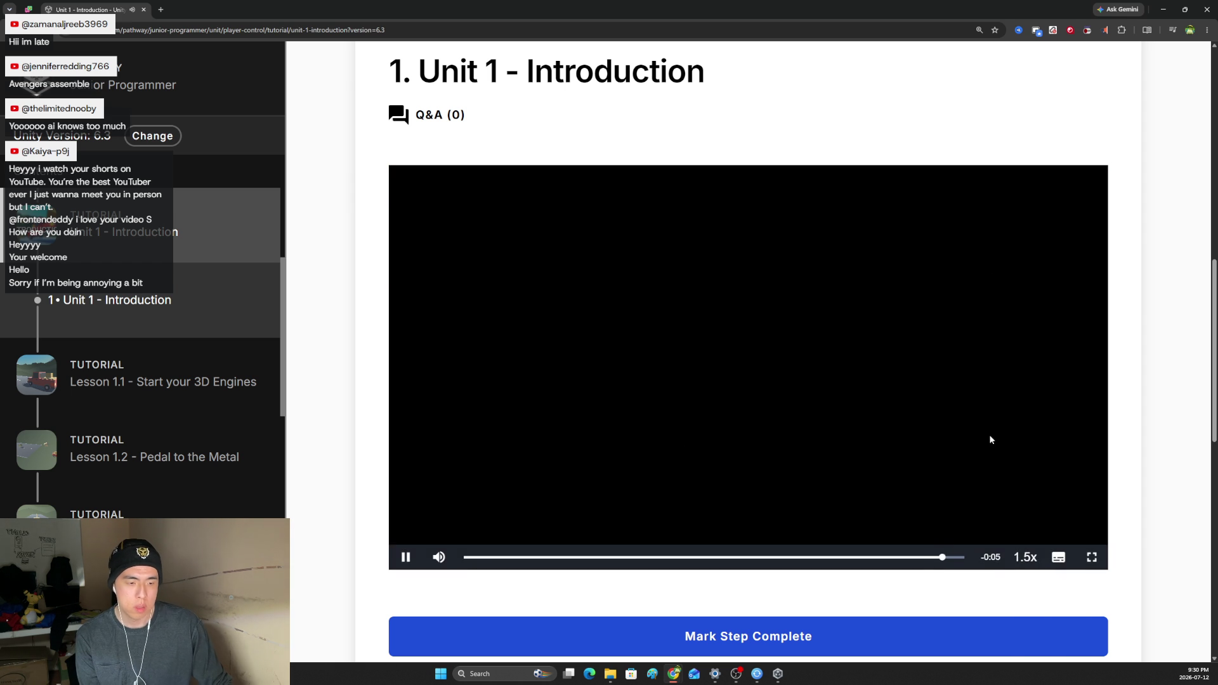
Mark the Unit 1 - Introduction tutorial complete.
scroll(889, 387, "down", 8)
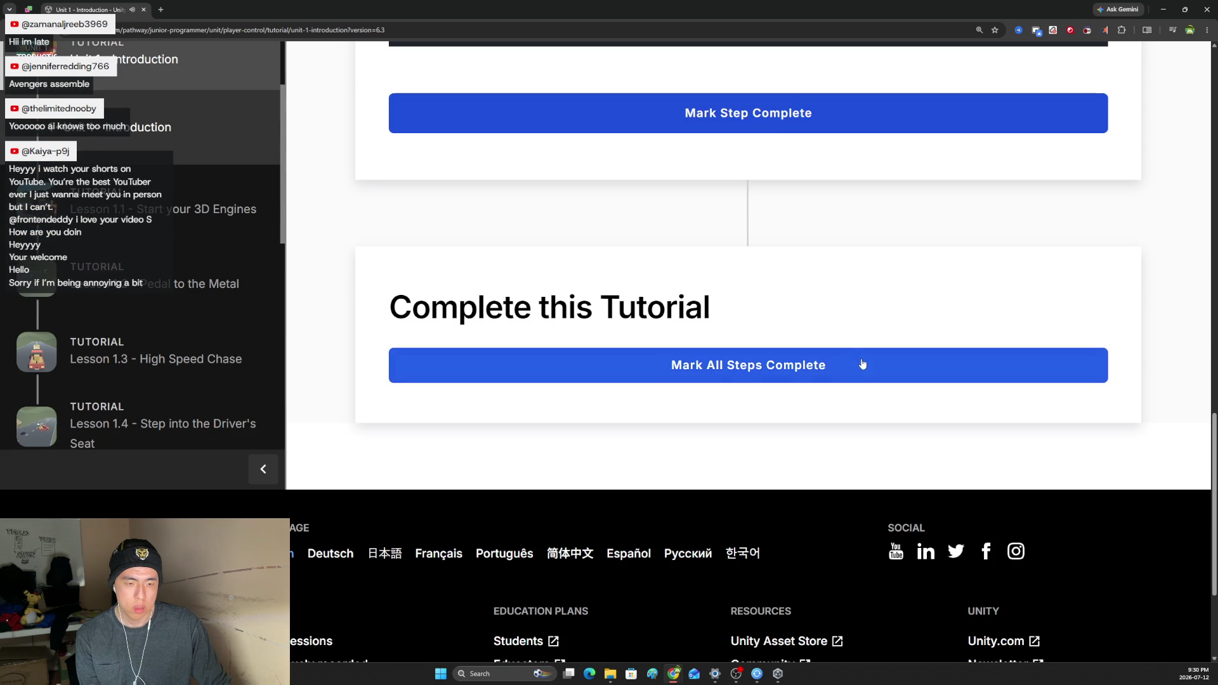
left_click(856, 358)
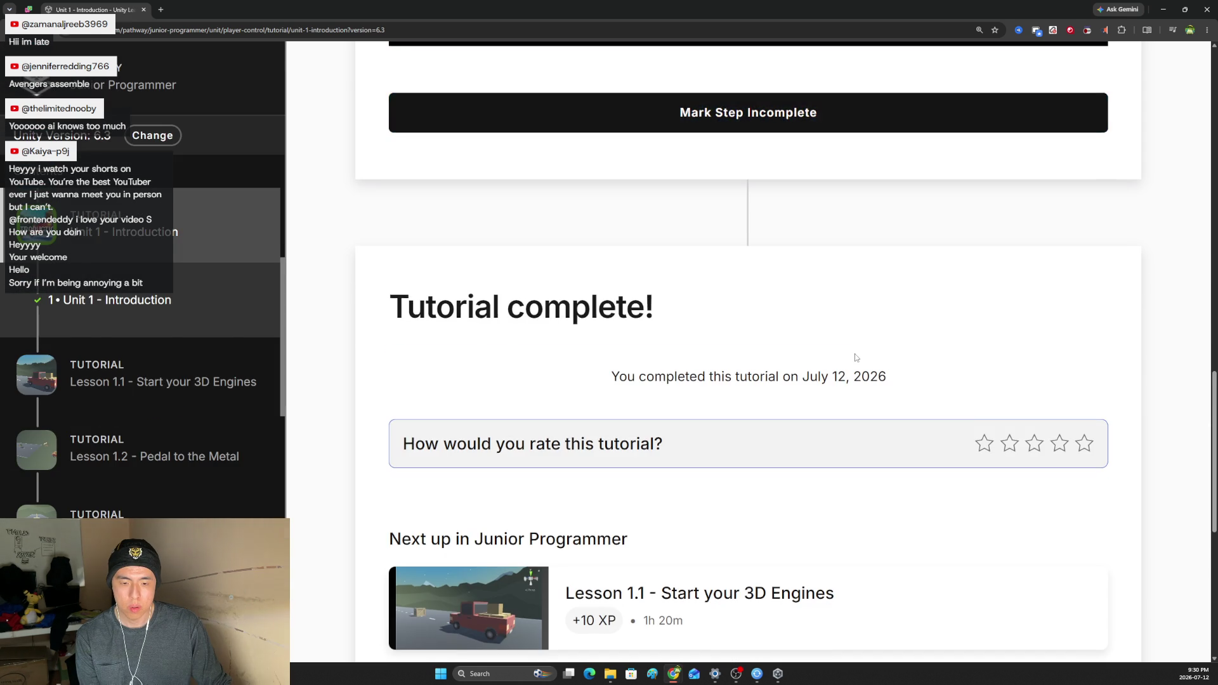
scroll(825, 362, "down", 4)
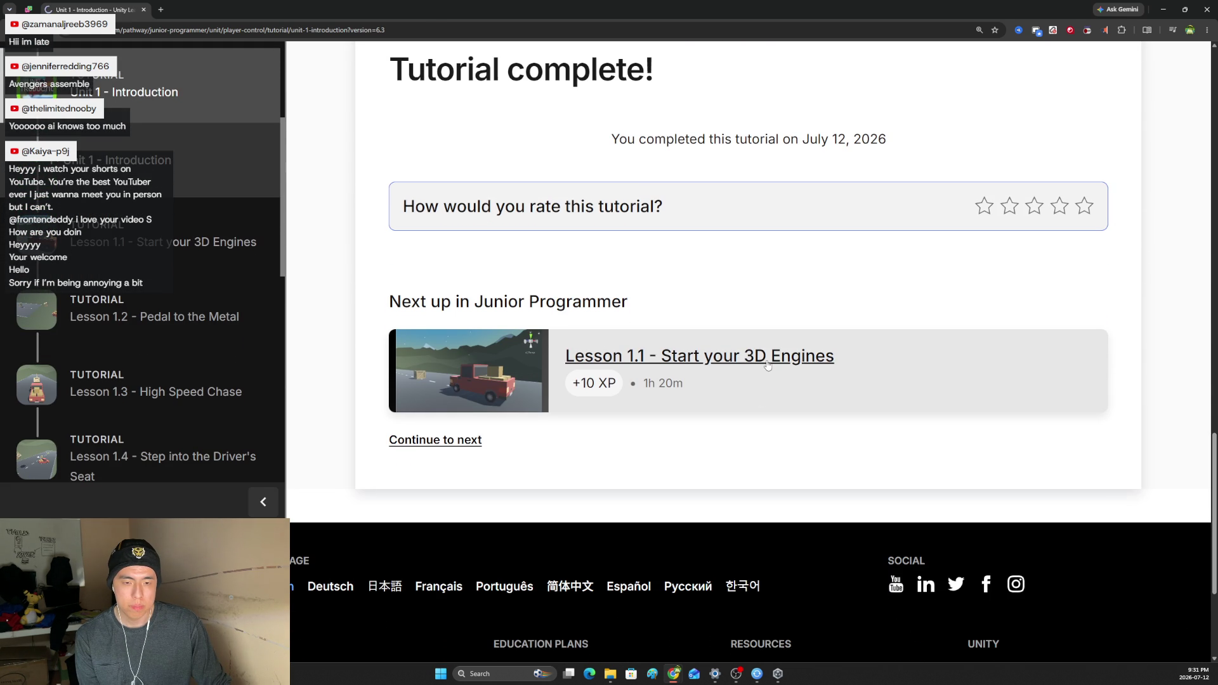
Open Lesson 1.1 - Start your 3D Engines from the Next up link.
left_click(768, 363)
scroll(762, 349, "down", 5)
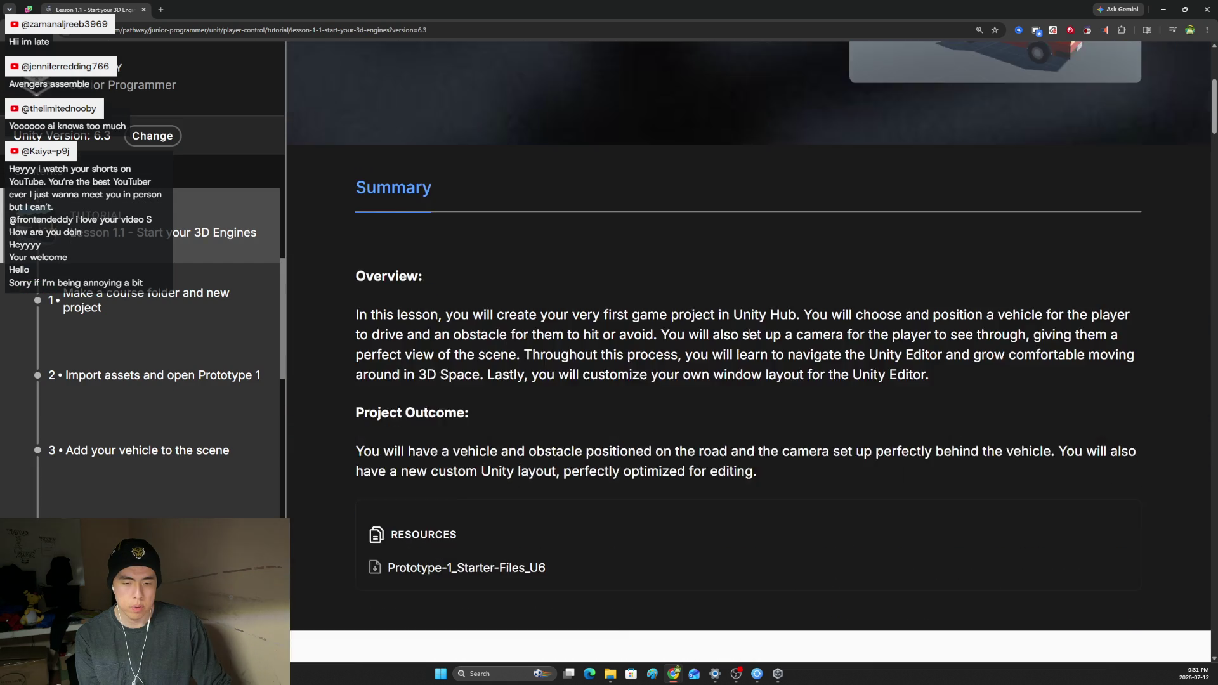
scroll(749, 334, "down", 2)
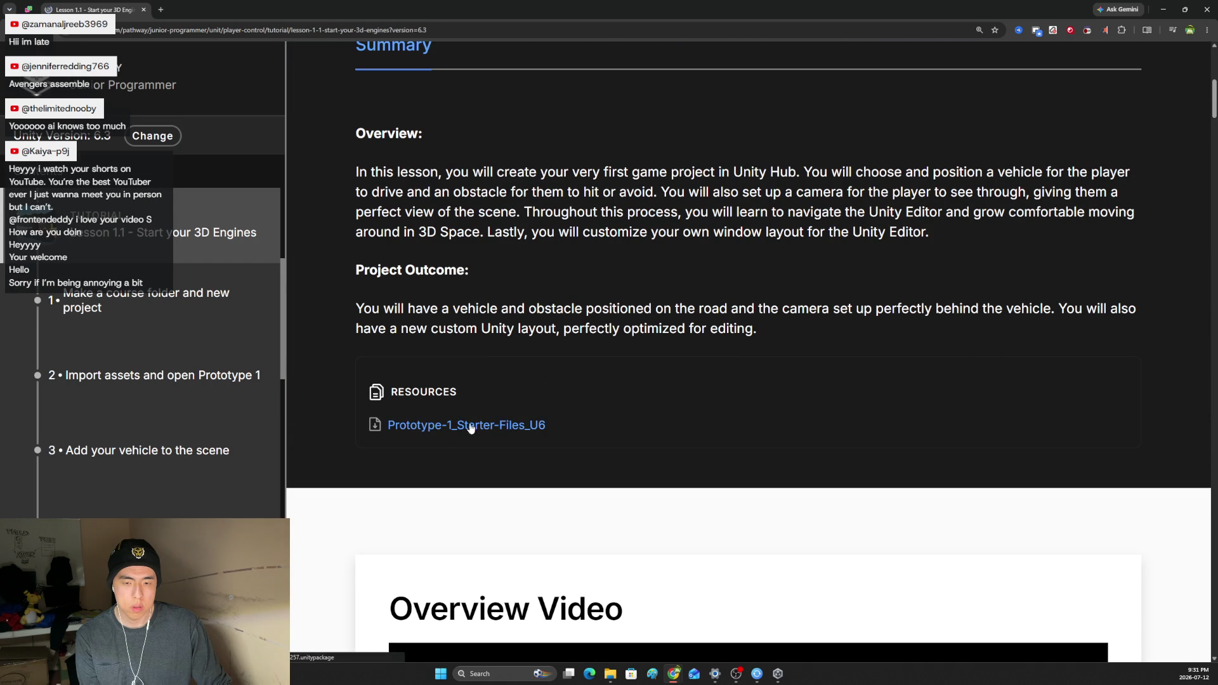
scroll(582, 430, "up", 1)
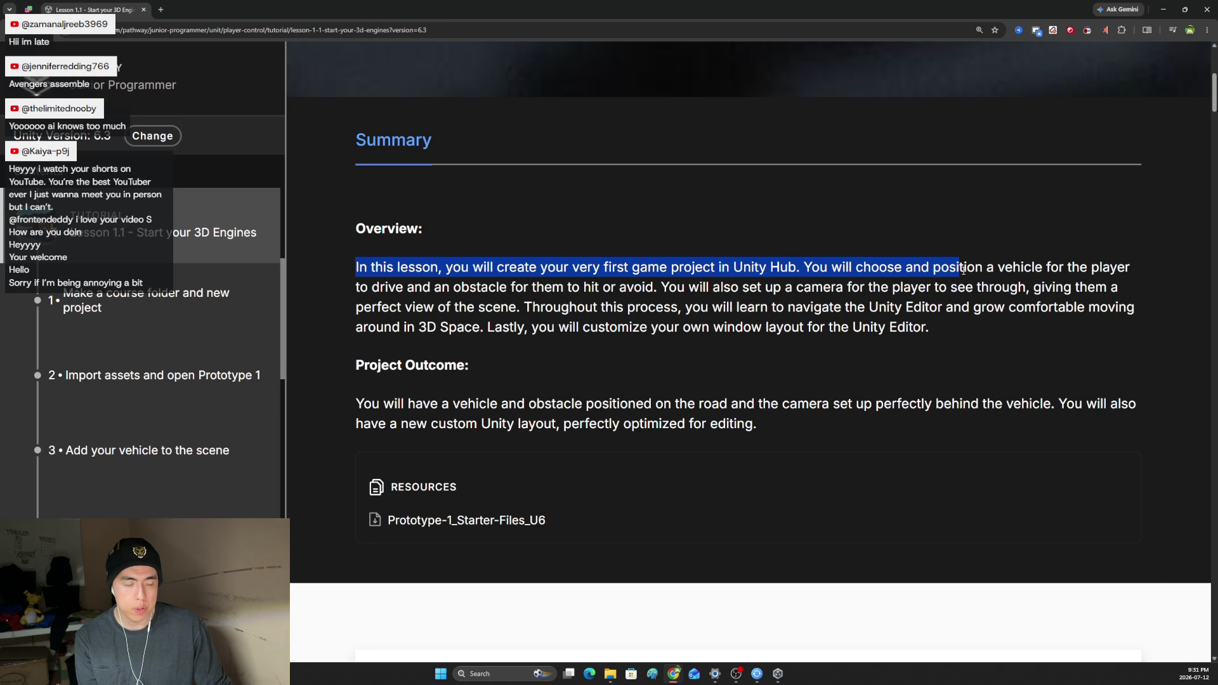
Read the lesson overview, highlighting its paragraphs, and start the Overview Video.
left_click_drag(1095, 271, 407, 289)
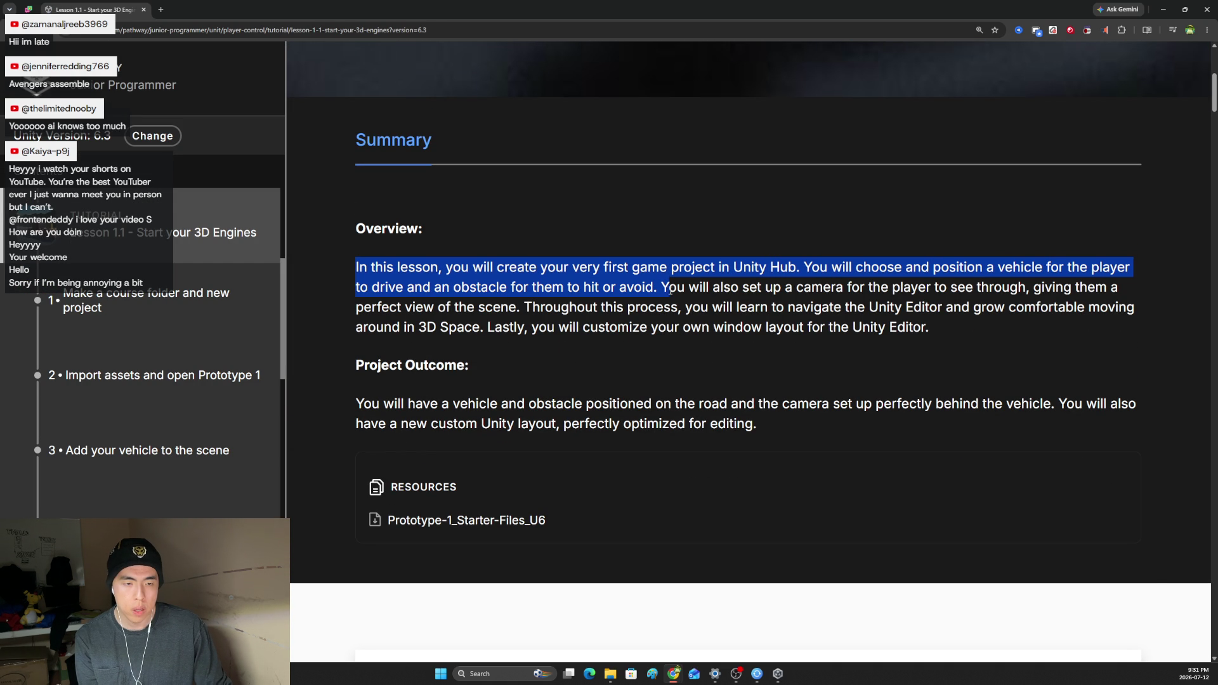
mouse_move(783, 298)
left_mouse_down()
mouse_move(897, 283)
mouse_move(1001, 305)
mouse_move(1057, 288)
mouse_move(971, 305)
mouse_move(430, 307)
left_mouse_up()
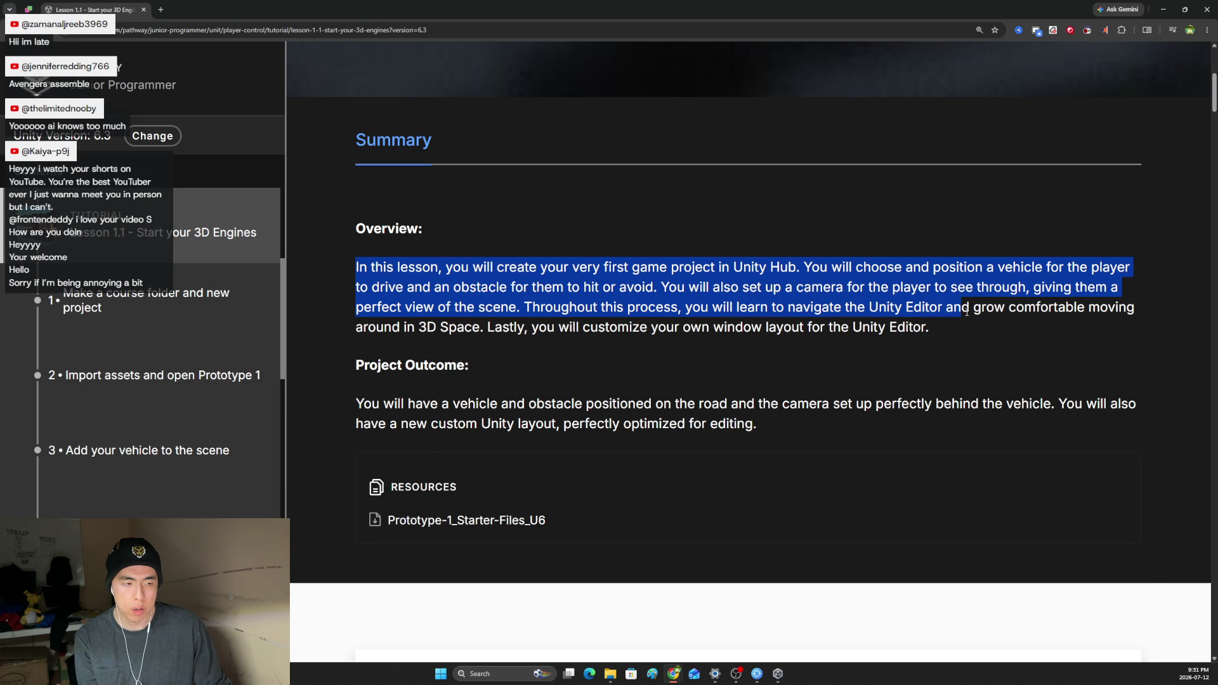
left_click(946, 326)
left_click_drag(845, 307, 838, 353)
scroll(459, 312, "down", 2)
left_click_drag(356, 261, 931, 288)
scroll(931, 287, "down", 5)
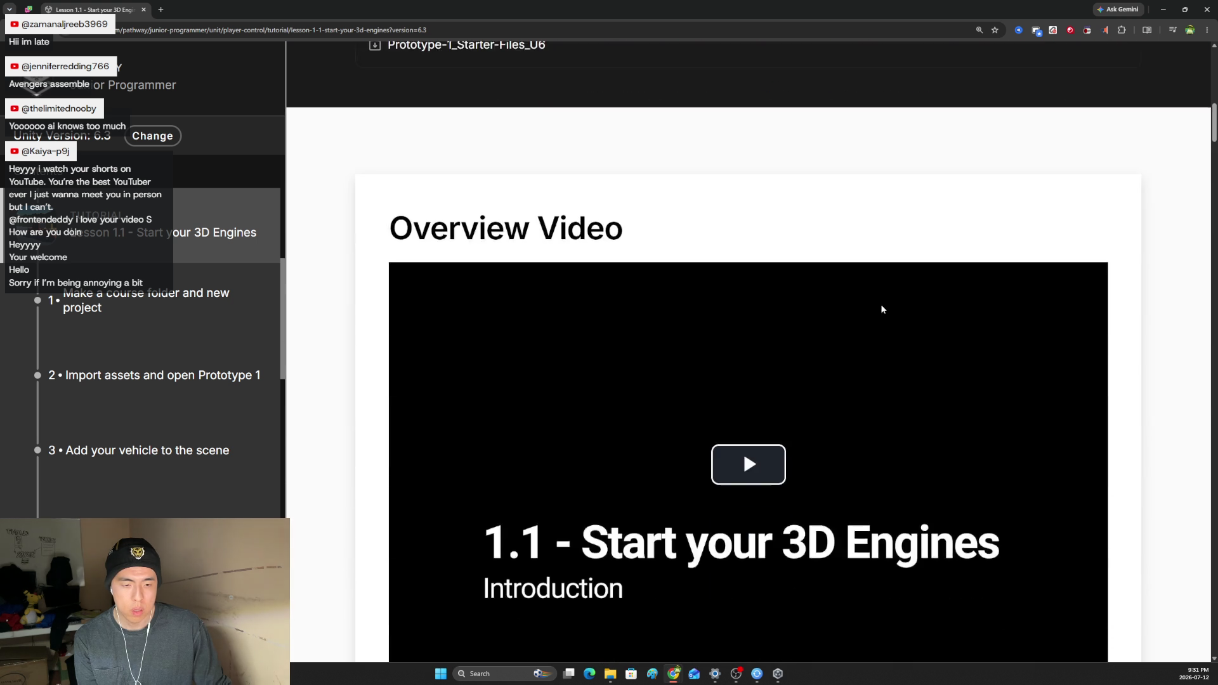
scroll(869, 314, "down", 3)
scroll(774, 317, "up", 2)
left_click(746, 311)
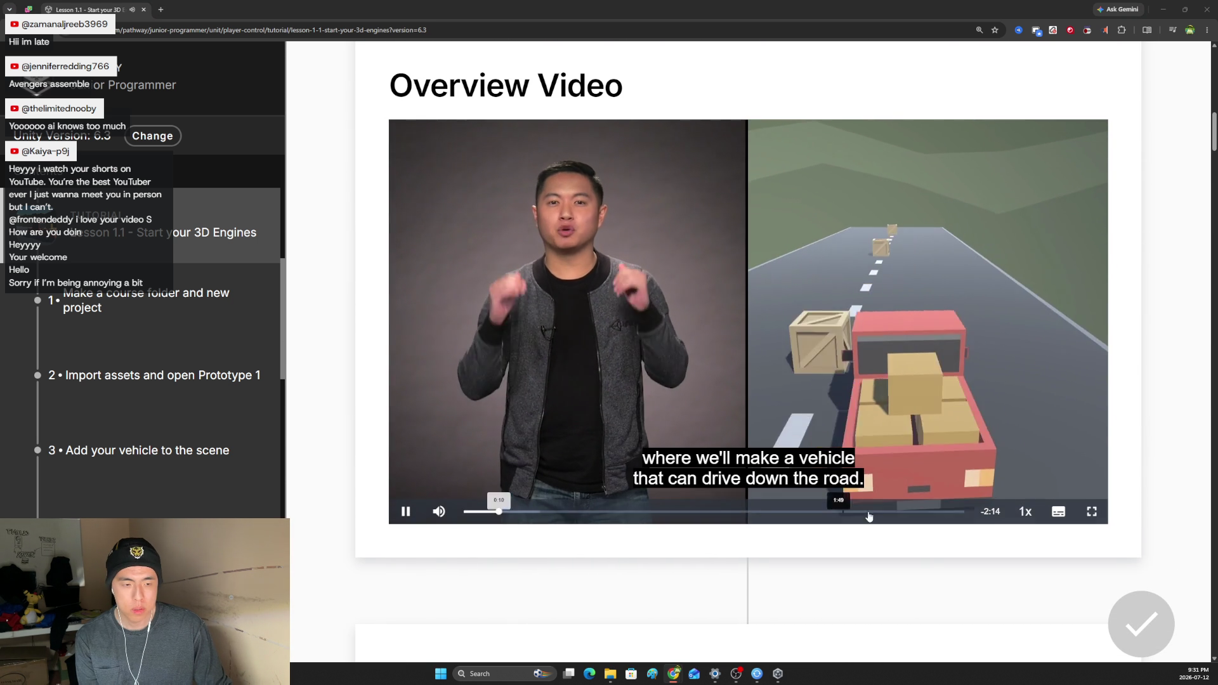
Raise the Overview Video's playback speed to 1.25x, then 1.5x.
left_click(1025, 511)
left_click(1025, 455)
scroll(911, 432, "up", 5)
scroll(890, 415, "down", 4)
scroll(890, 415, "down", 1)
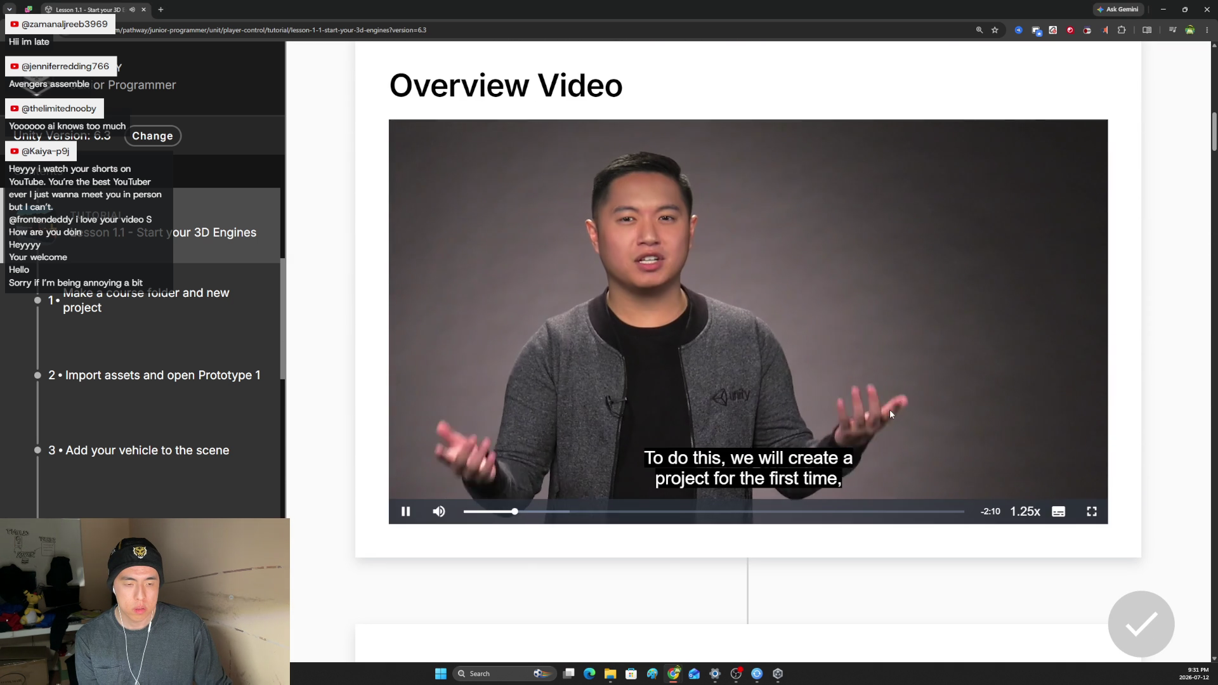
left_click(1025, 512)
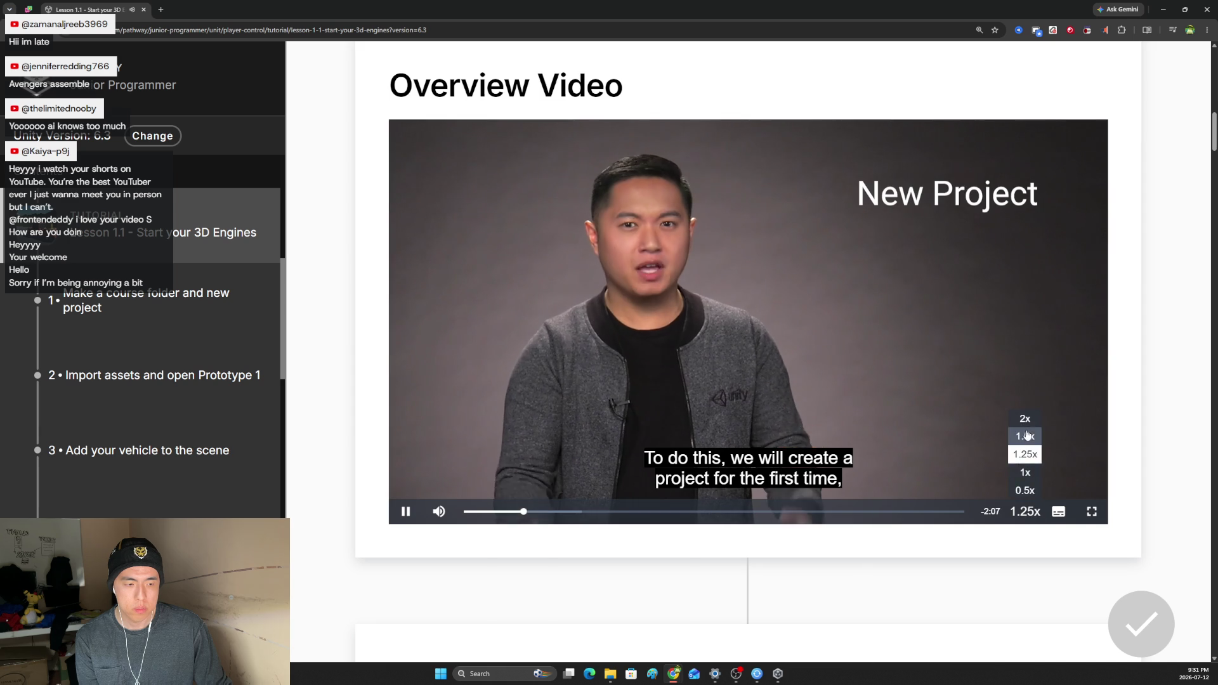
left_click(1025, 435)
scroll(876, 444, "up", 2)
scroll(871, 442, "down", 3)
scroll(872, 443, "up", 2)
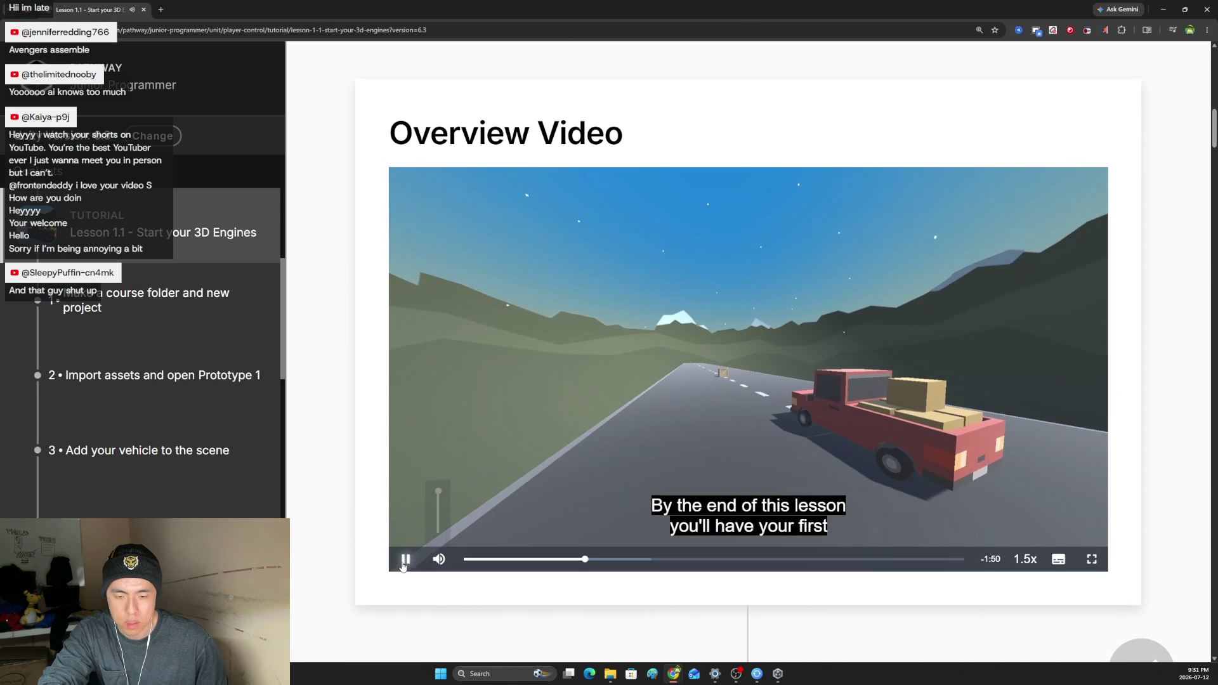
Pause and resume the Overview Video, letting it play to the closing Unity logo.
left_click(404, 561)
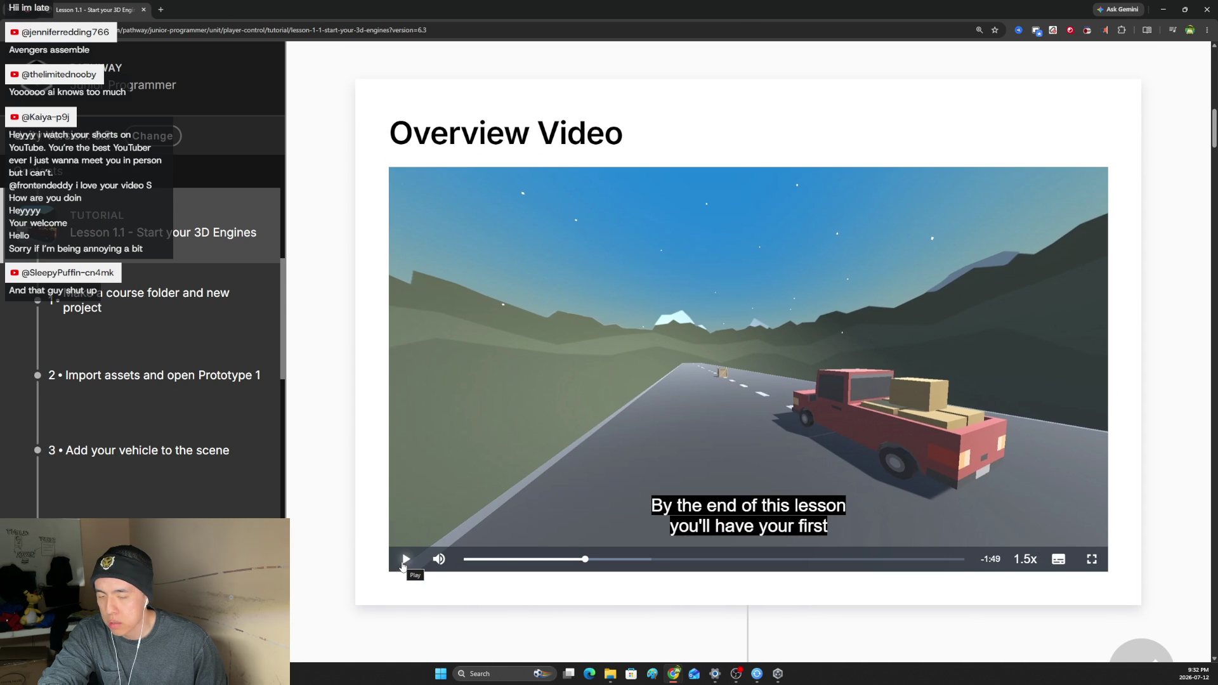
left_click(405, 561)
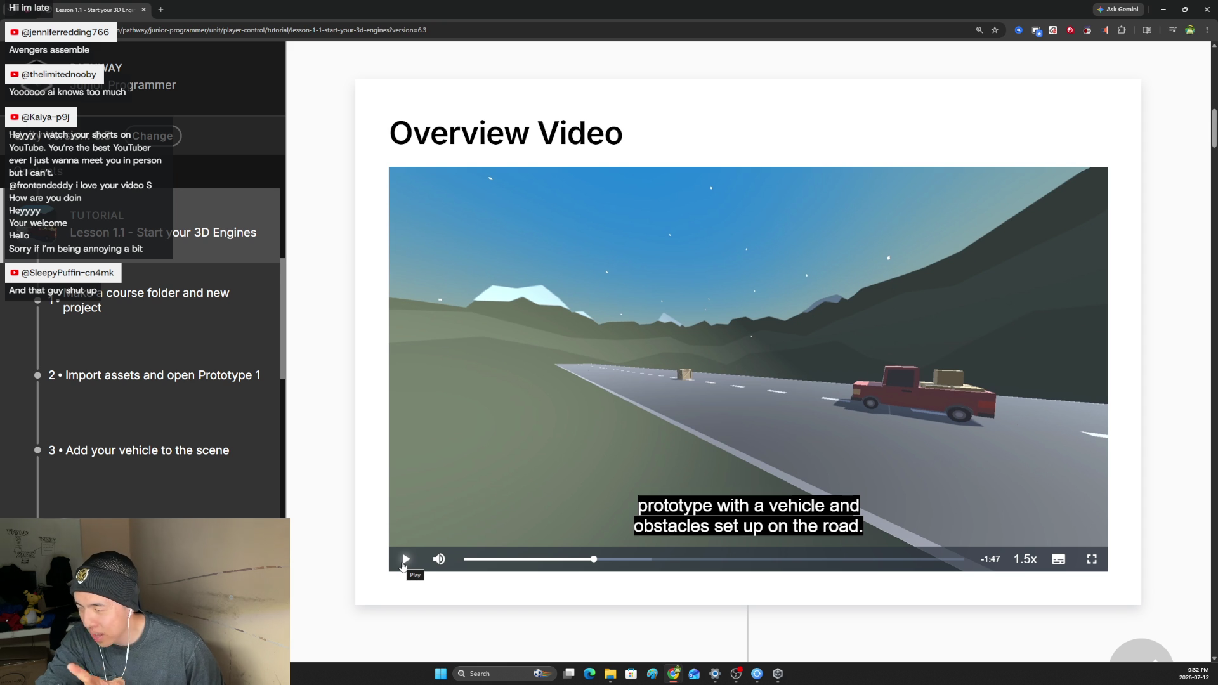
left_click(404, 561)
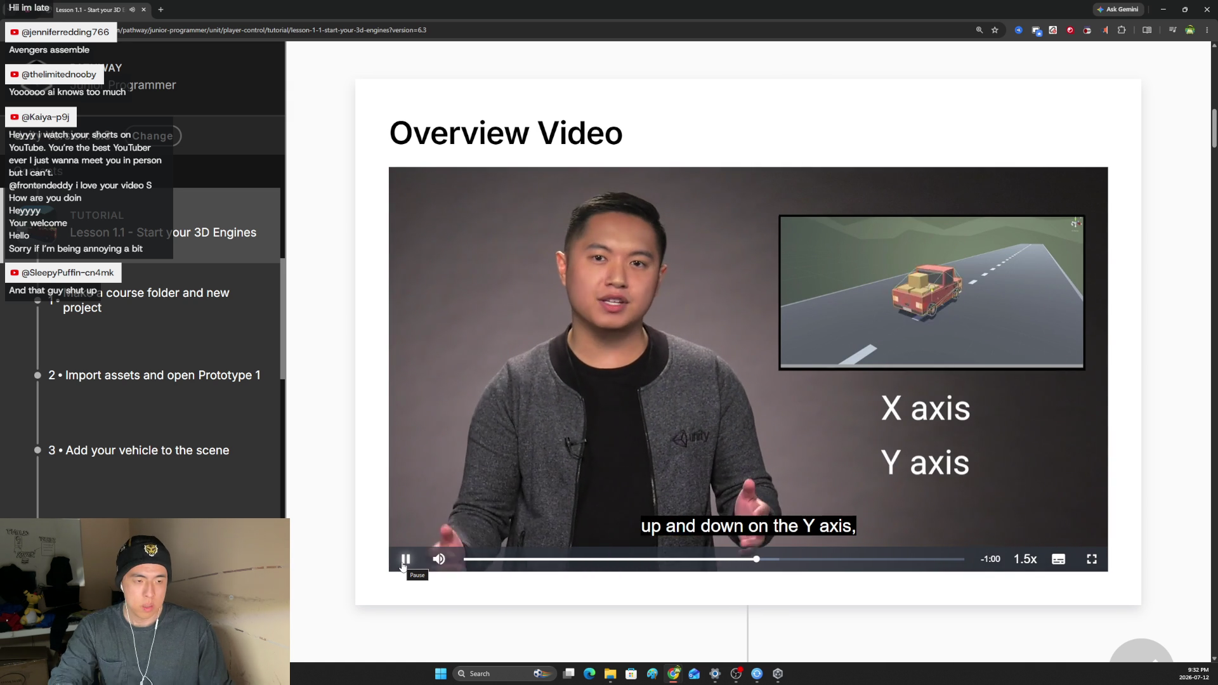
scroll(404, 564, "down", 1)
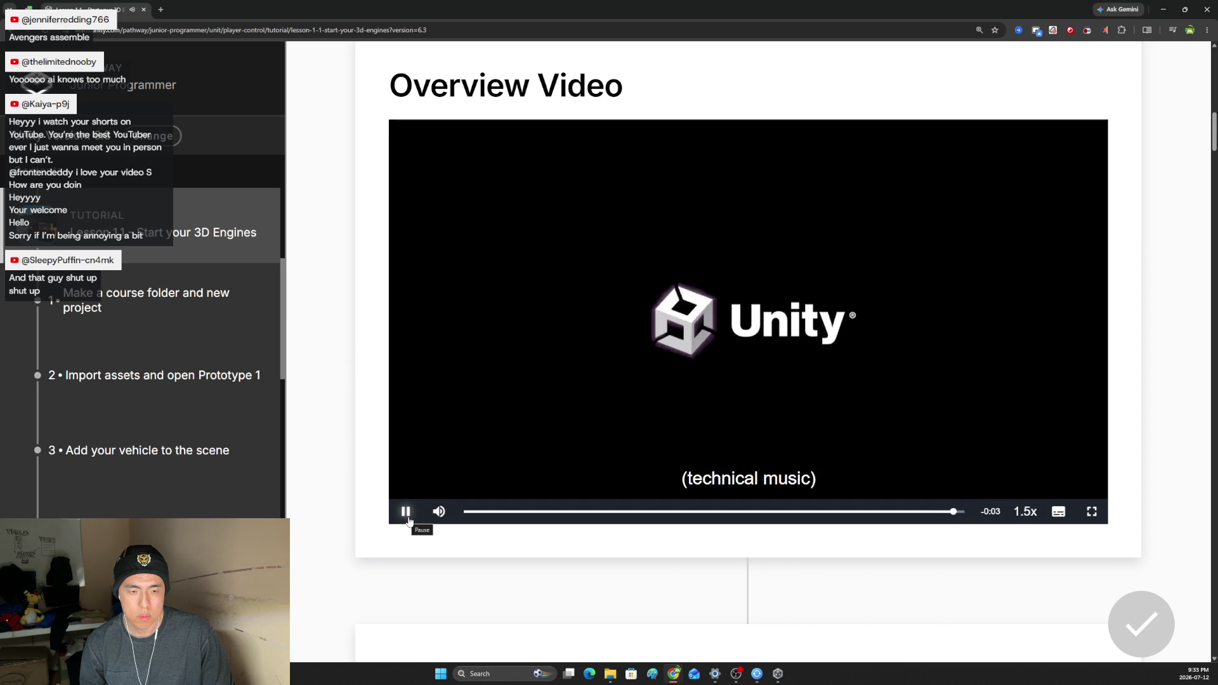
Scroll to section 1 and start the course-folder-and-new-project video.
scroll(400, 355, "down", 10)
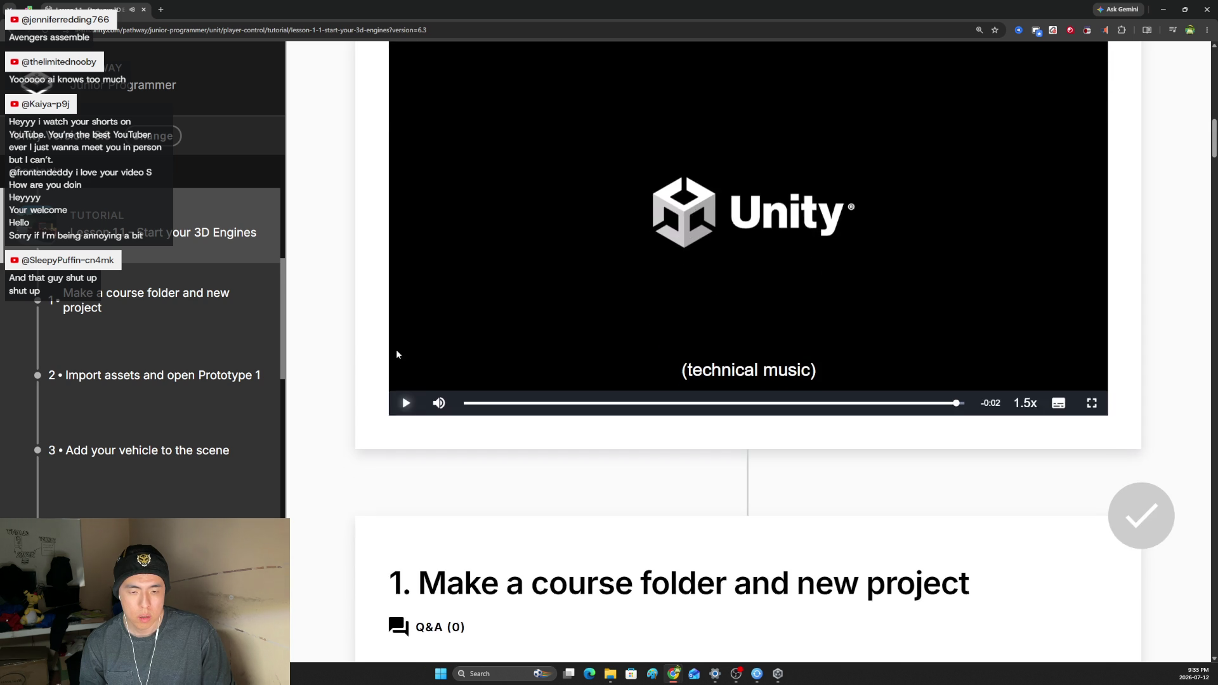
scroll(462, 380, "up", 2)
scroll(463, 381, "down", 3)
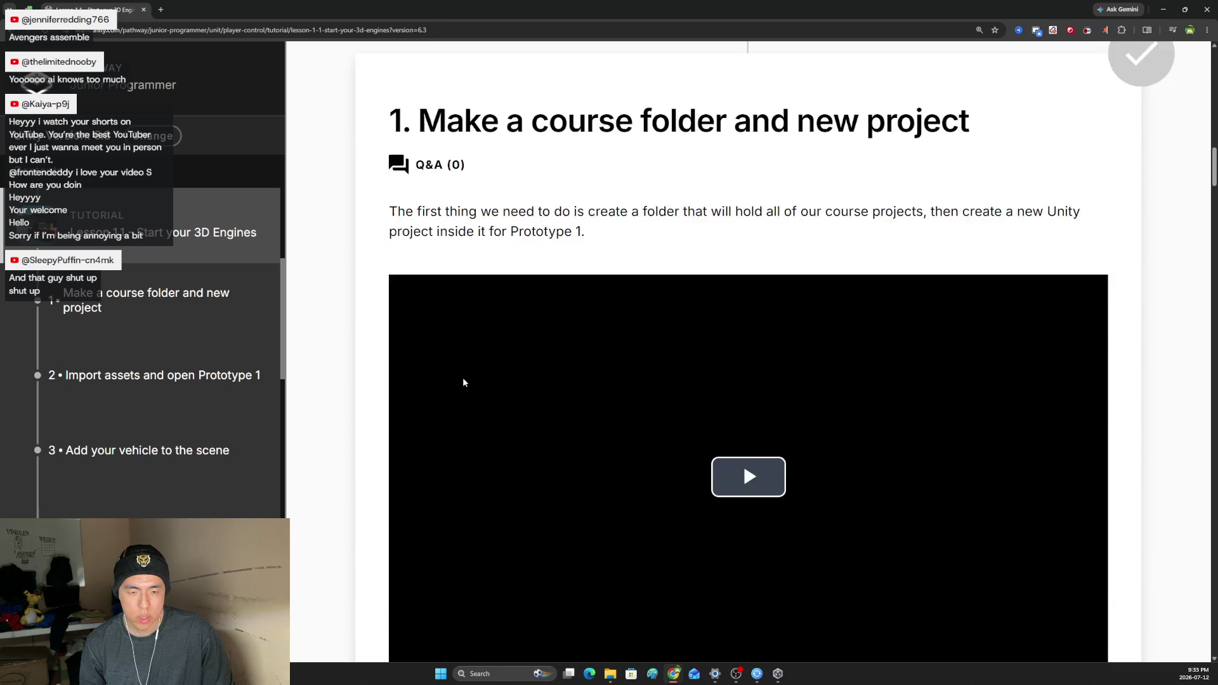
scroll(464, 380, "up", 1)
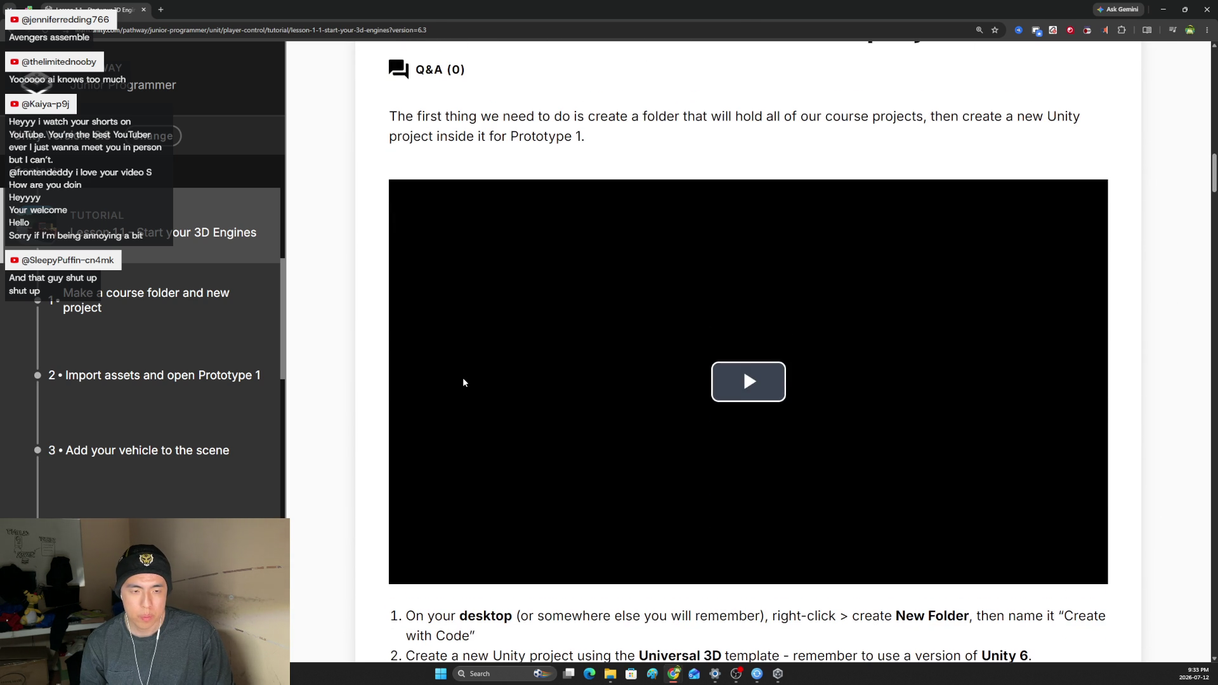
scroll(489, 408, "up", 2)
scroll(457, 381, "down", 2)
scroll(749, 384, "down", 1)
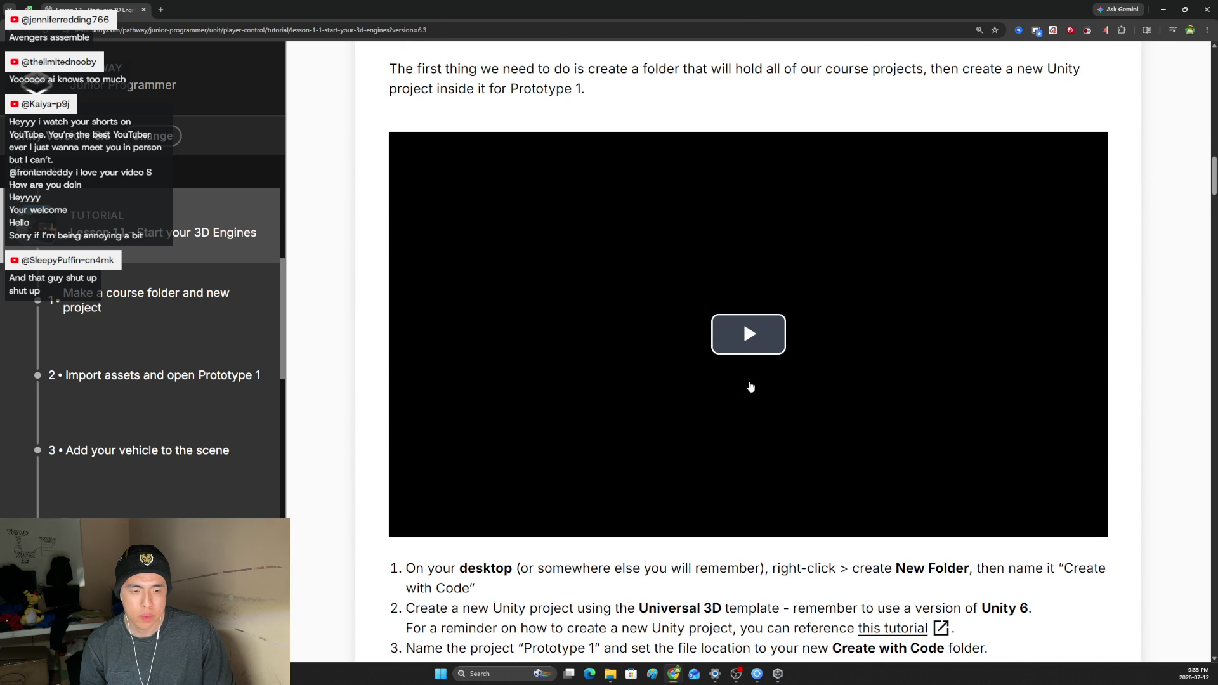
left_click(751, 354)
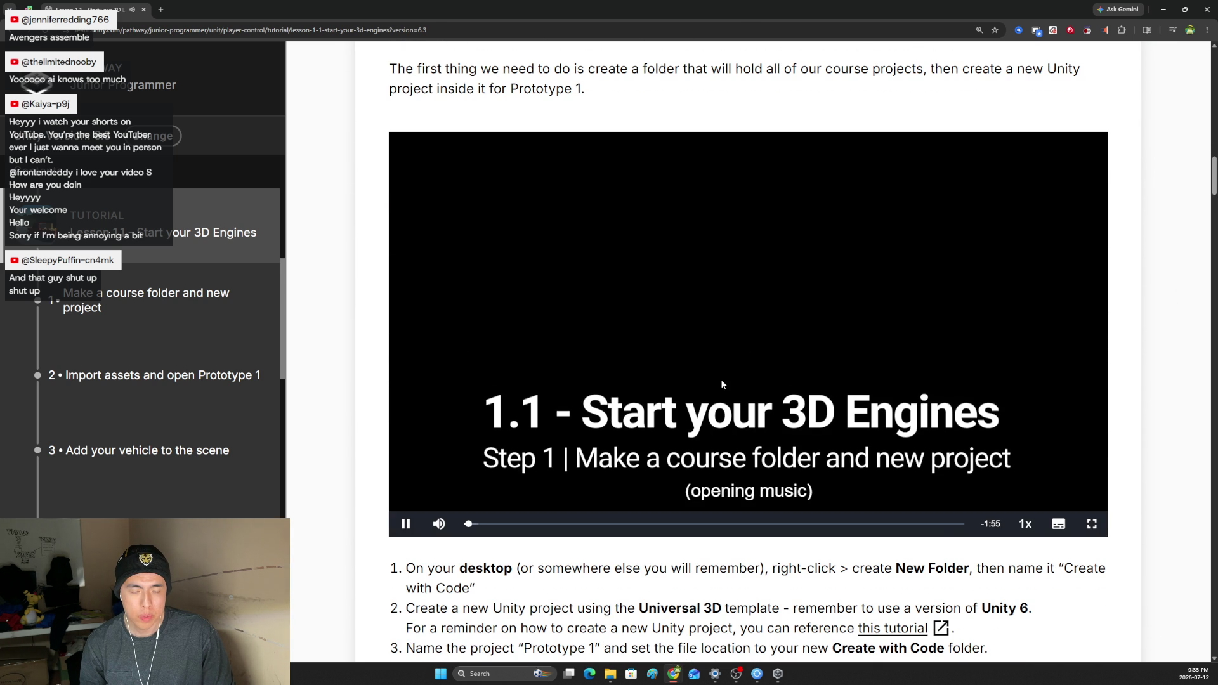
scroll(730, 375, "down", 1)
scroll(721, 384, "up", 2)
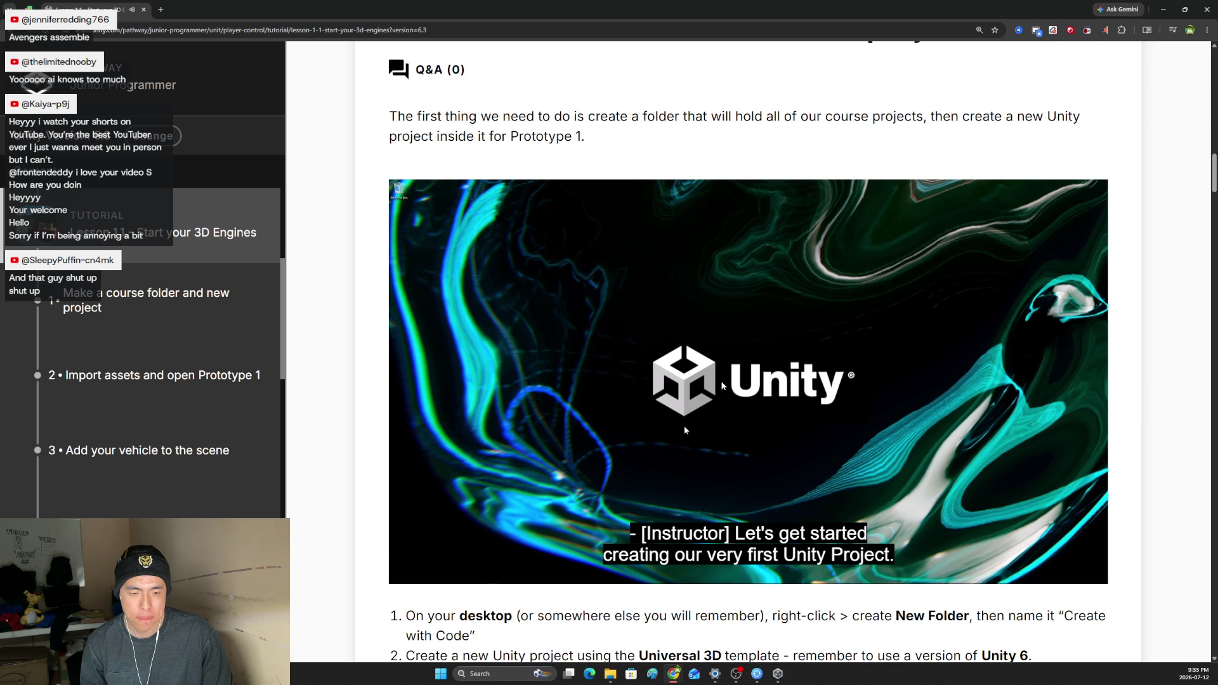
Play the step 1 video at 1.5x speed and pause it at its closing logo.
mouse_move(863, 514)
mouse_move(1029, 575)
left_click(1025, 514)
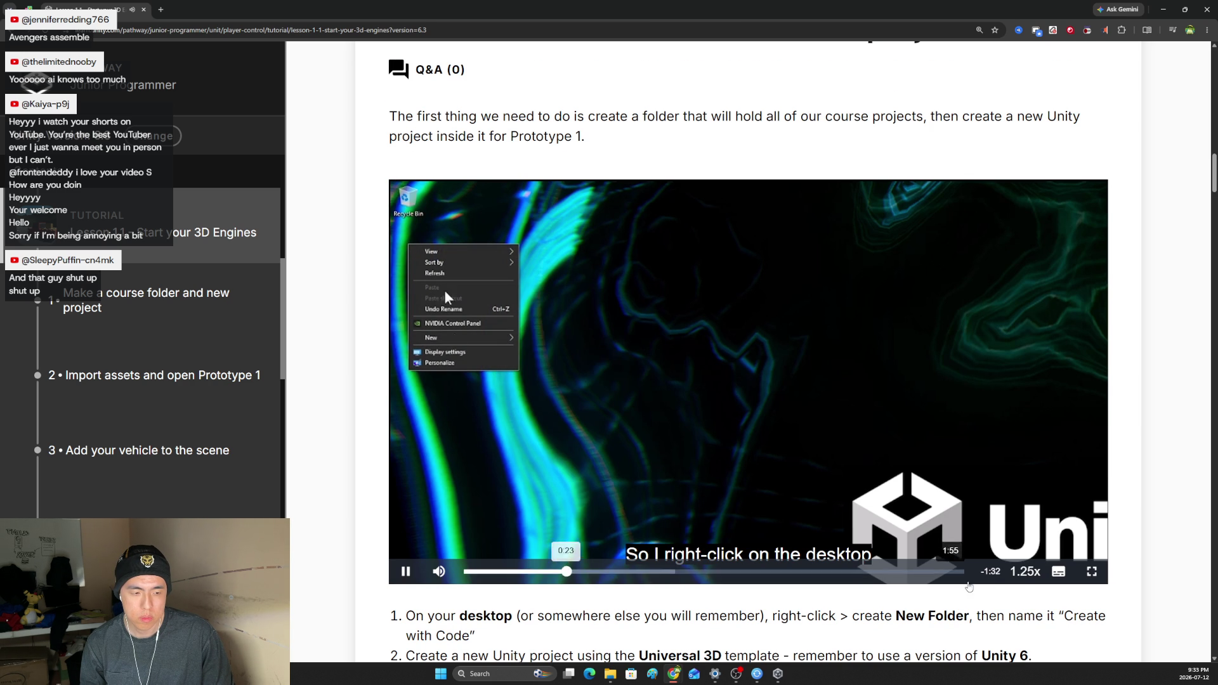
left_click(1025, 496)
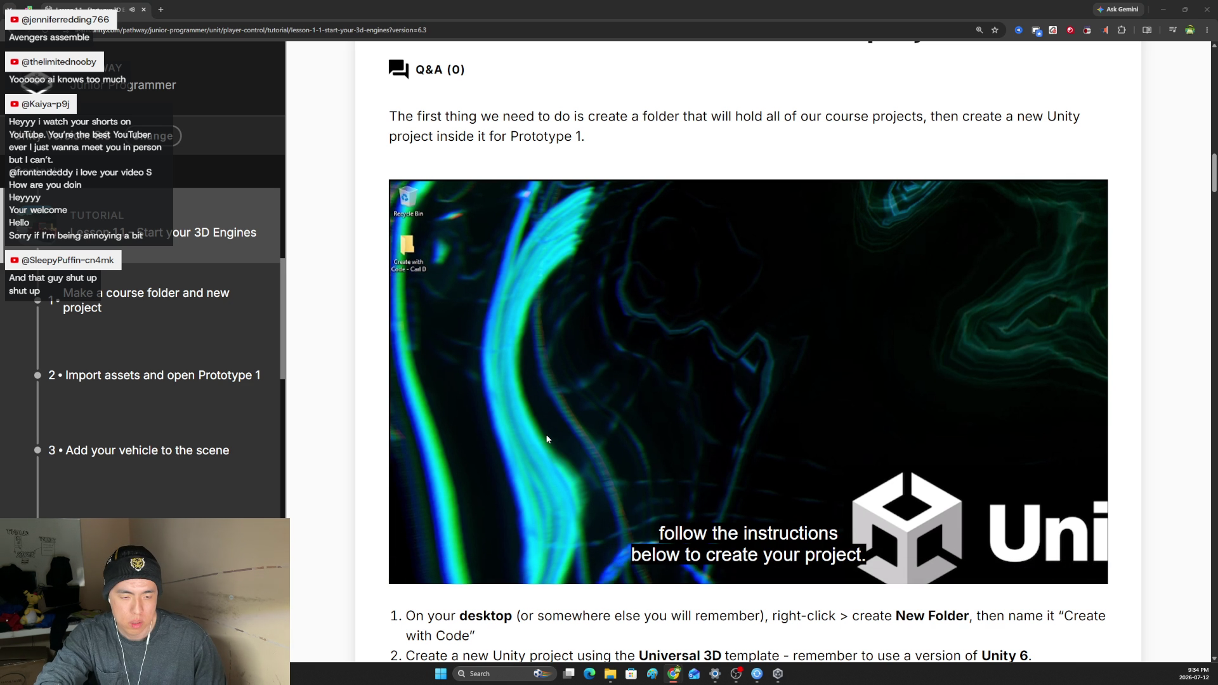
mouse_move(565, 448)
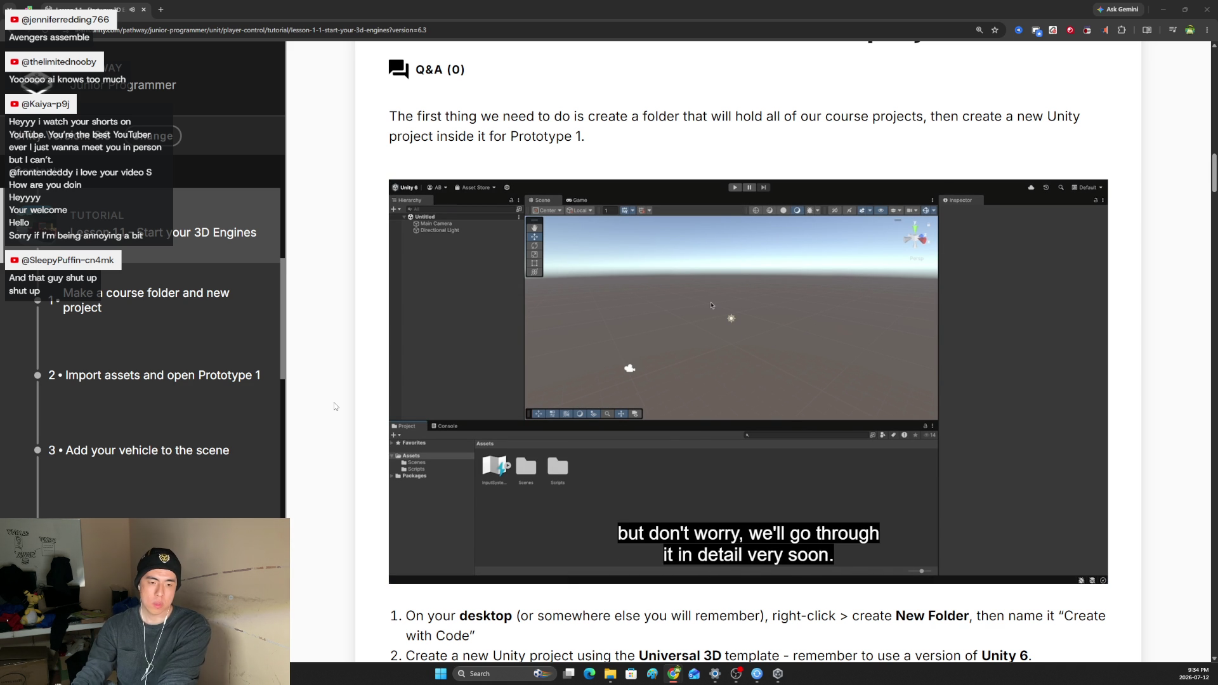
mouse_move(638, 456)
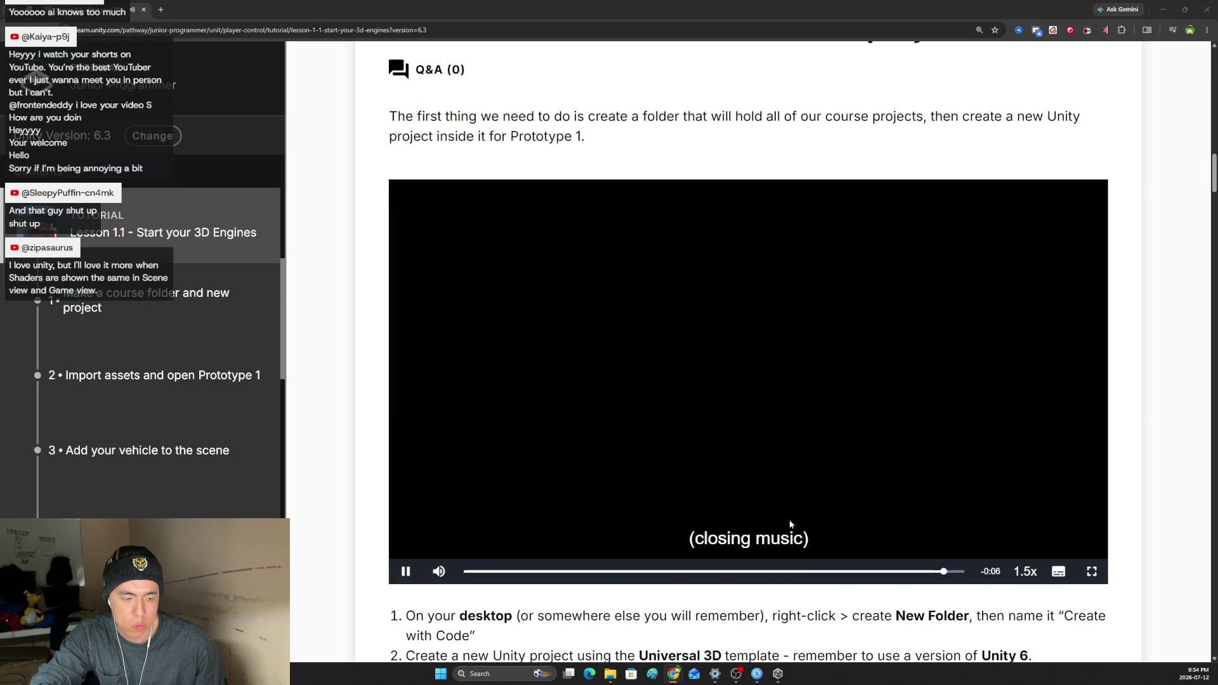
left_click(410, 570)
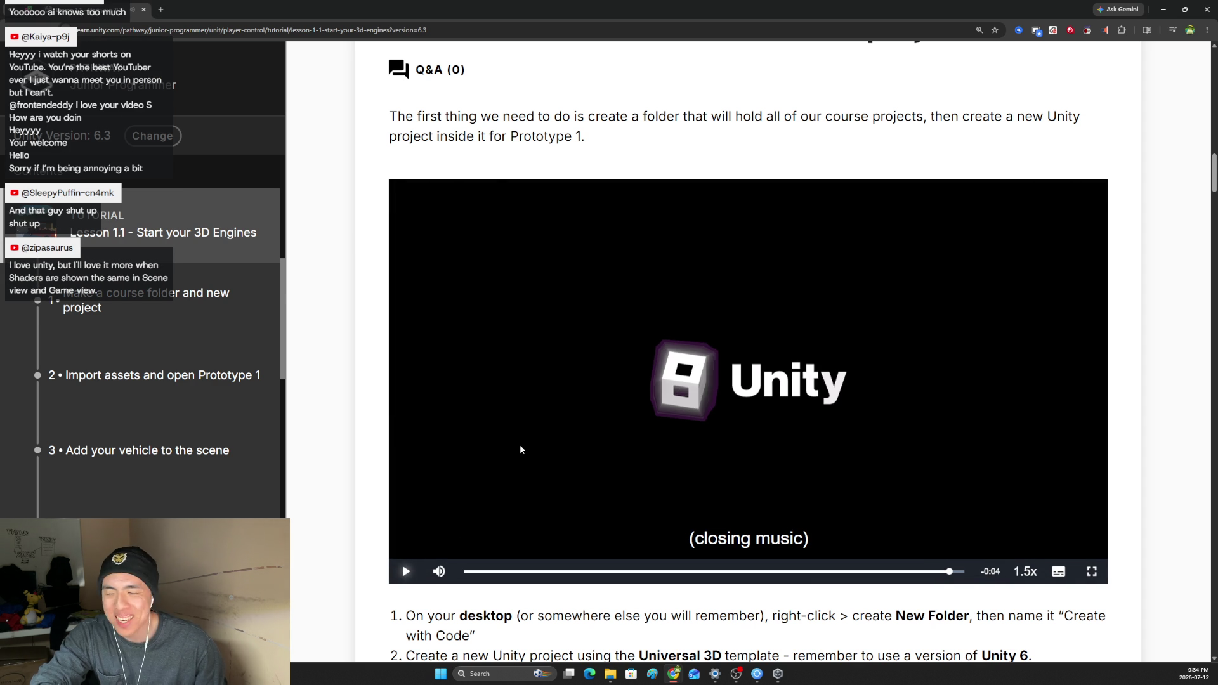
Scroll through the step 1 setup instructions, highlighting the first step.
scroll(554, 475, "down", 2)
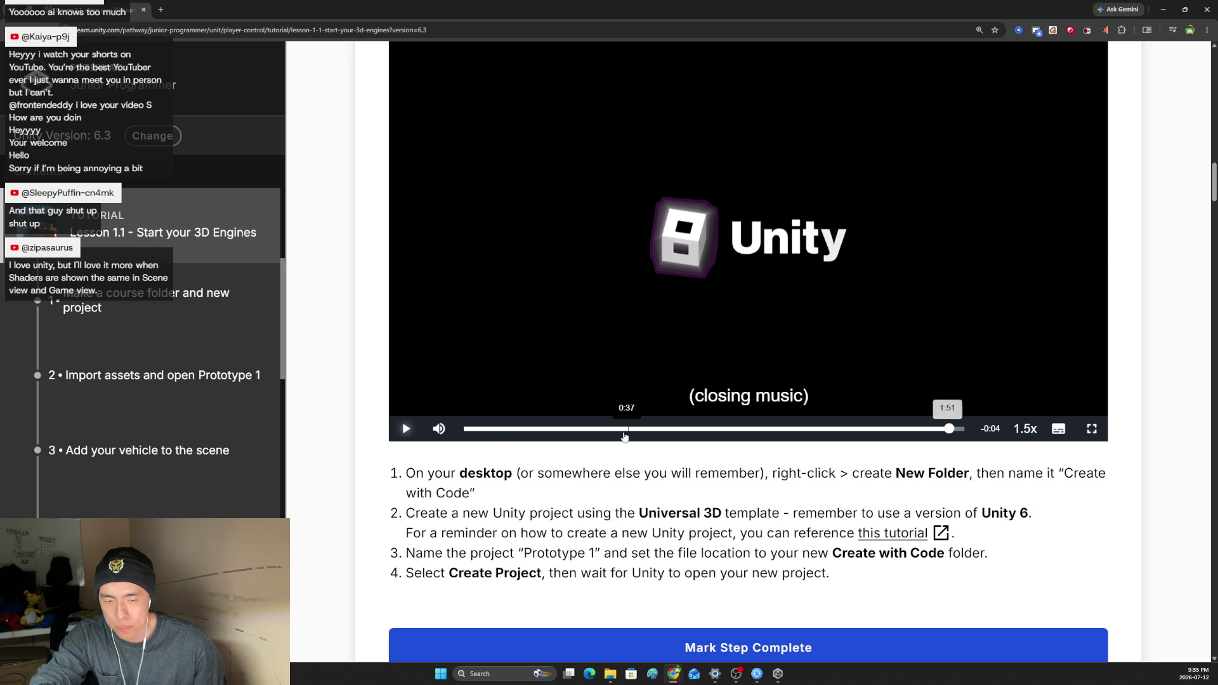
scroll(556, 475, "down", 2)
scroll(611, 441, "up", 1)
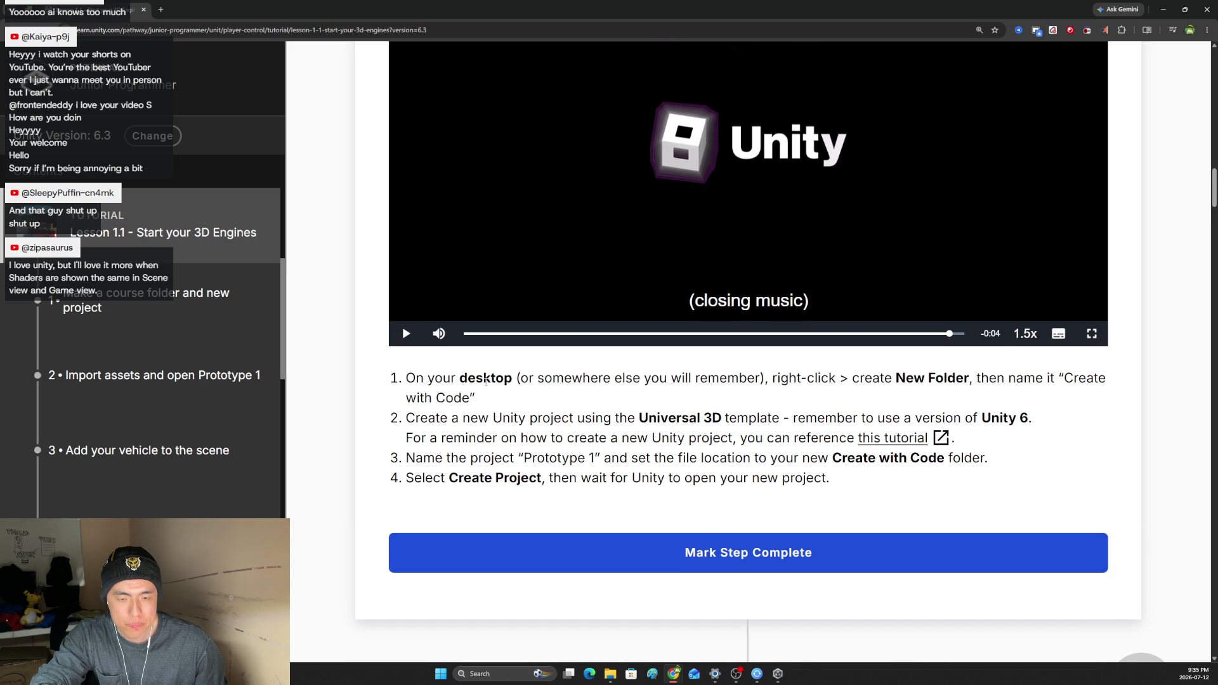
scroll(449, 438, "down", 3)
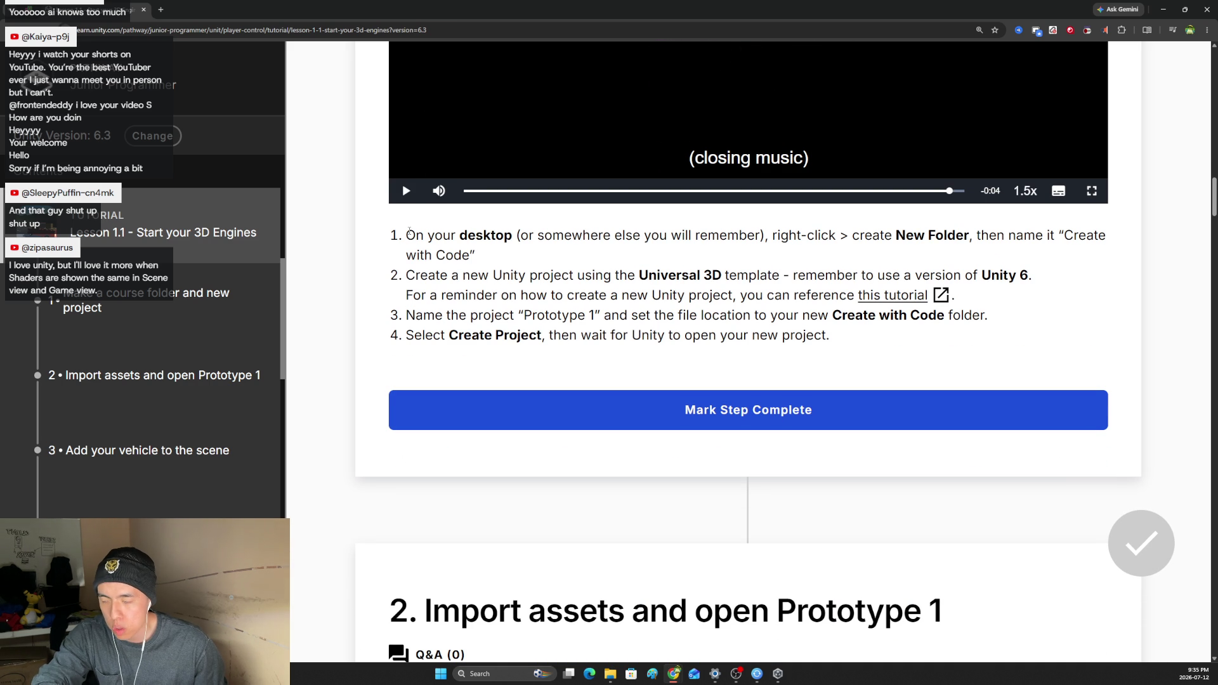
scroll(429, 249, "up", 1)
scroll(429, 249, "up", 1)
mouse_move(406, 330)
left_mouse_down()
mouse_move(789, 330)
mouse_move(884, 346)
mouse_move(914, 330)
mouse_move(966, 330)
left_mouse_up()
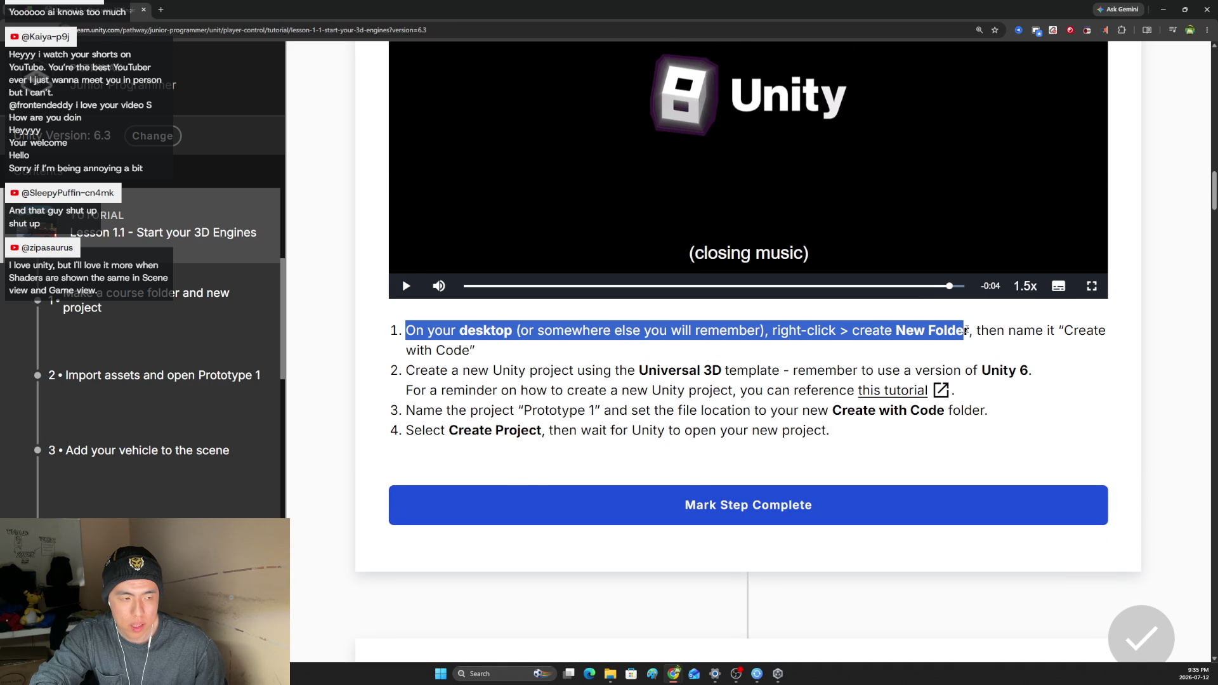
left_click(966, 330)
Highlight the project-creation step and bring up Unity Hub's Projects list.
left_click(615, 677)
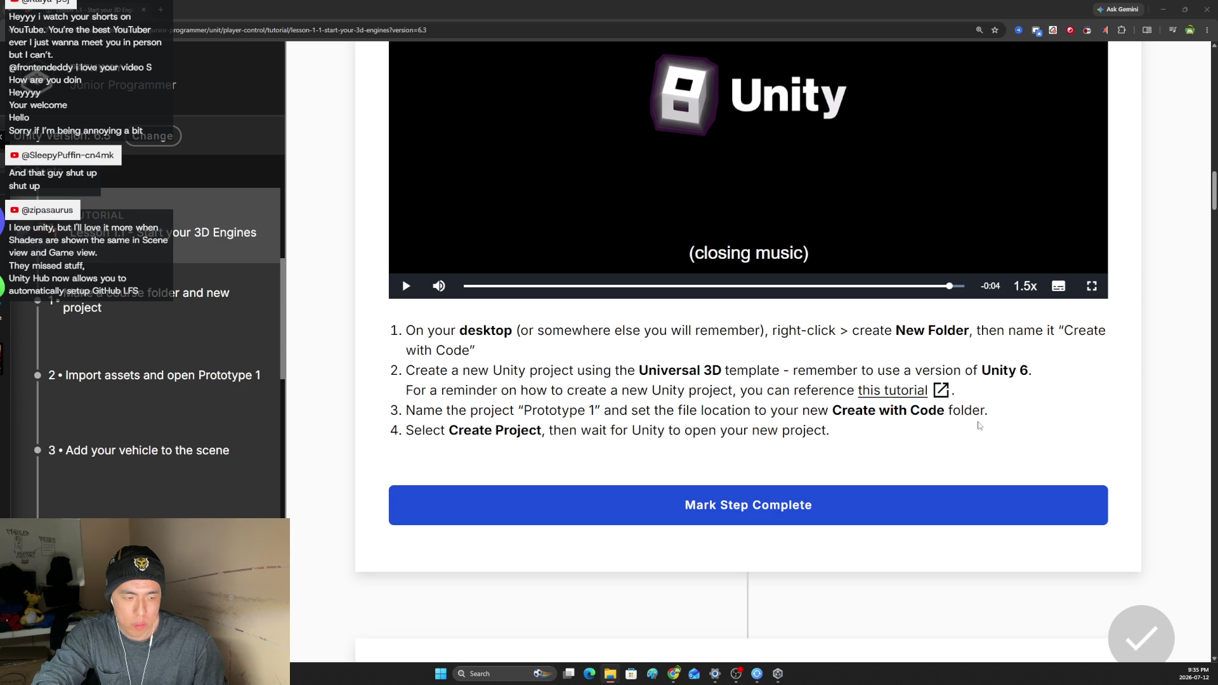
left_click_drag(423, 430, 604, 430)
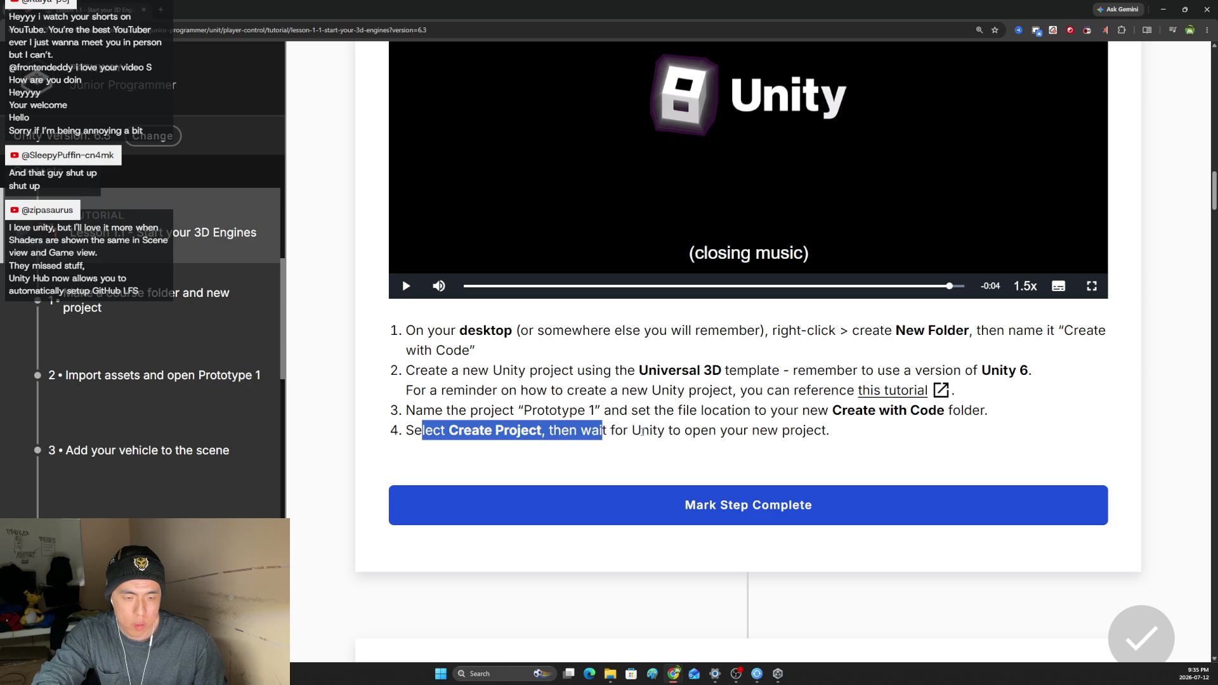
left_click(604, 430)
left_click(779, 675)
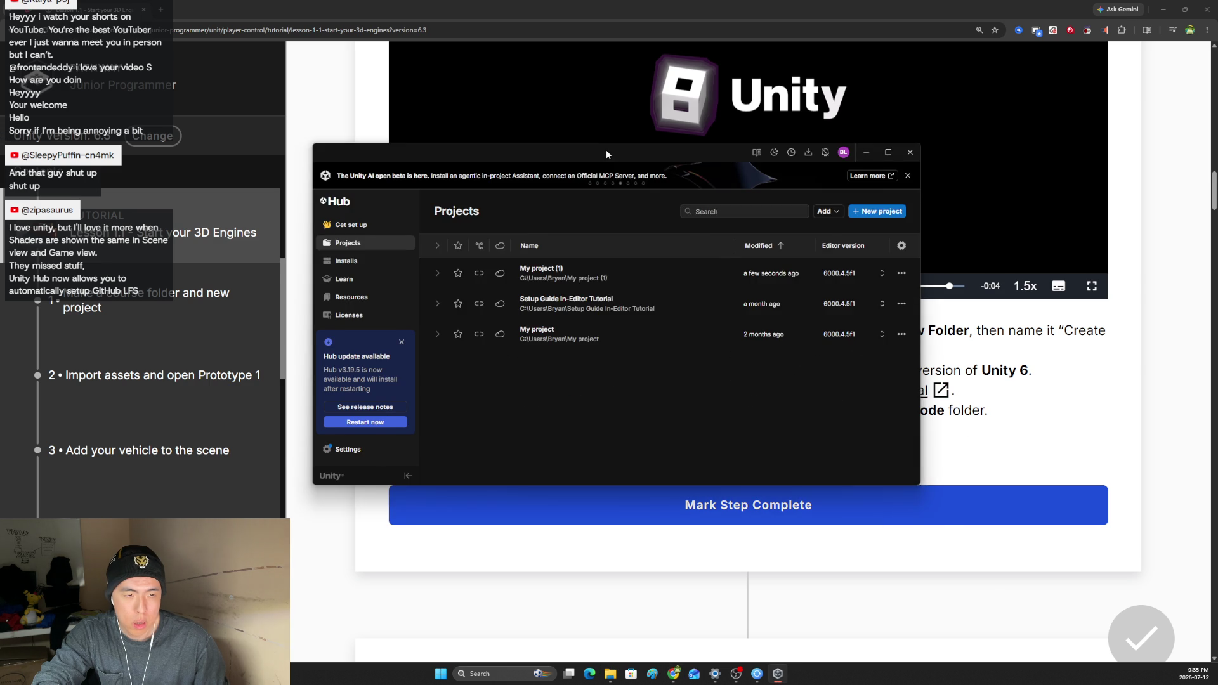
Start a new Unity Hub project using the Universal 3D template.
left_click_drag(598, 154, 638, 186)
left_click(889, 249)
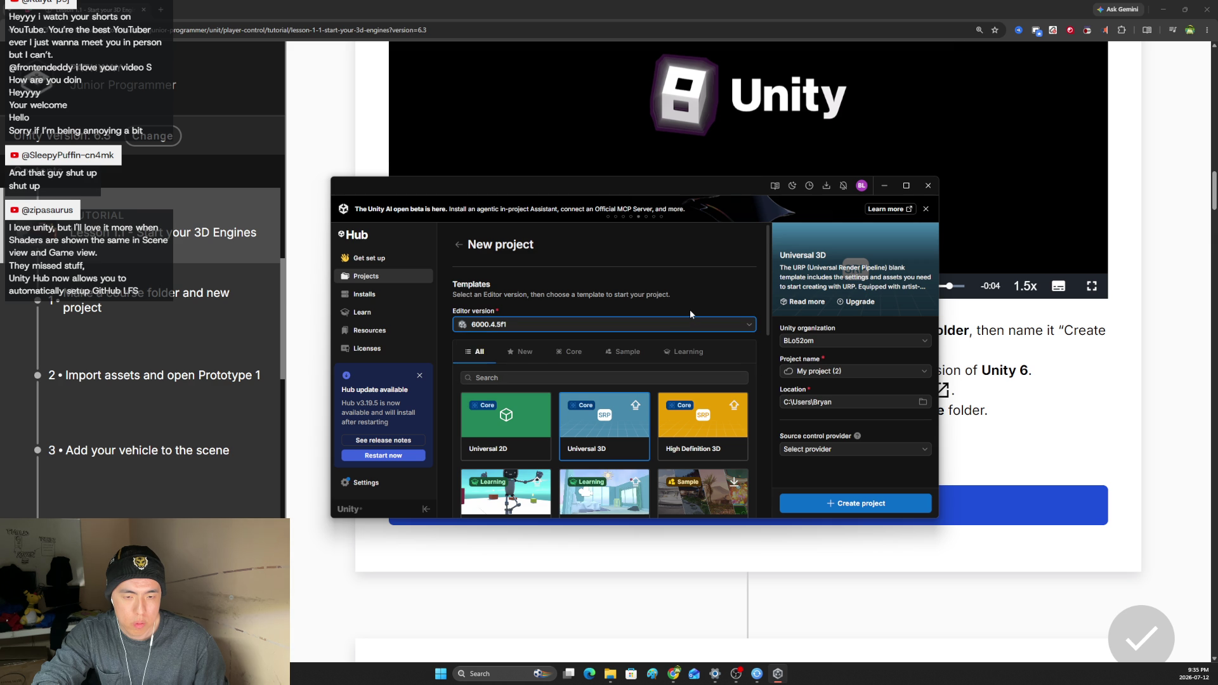
scroll(703, 334, "down", 1)
left_click(602, 379)
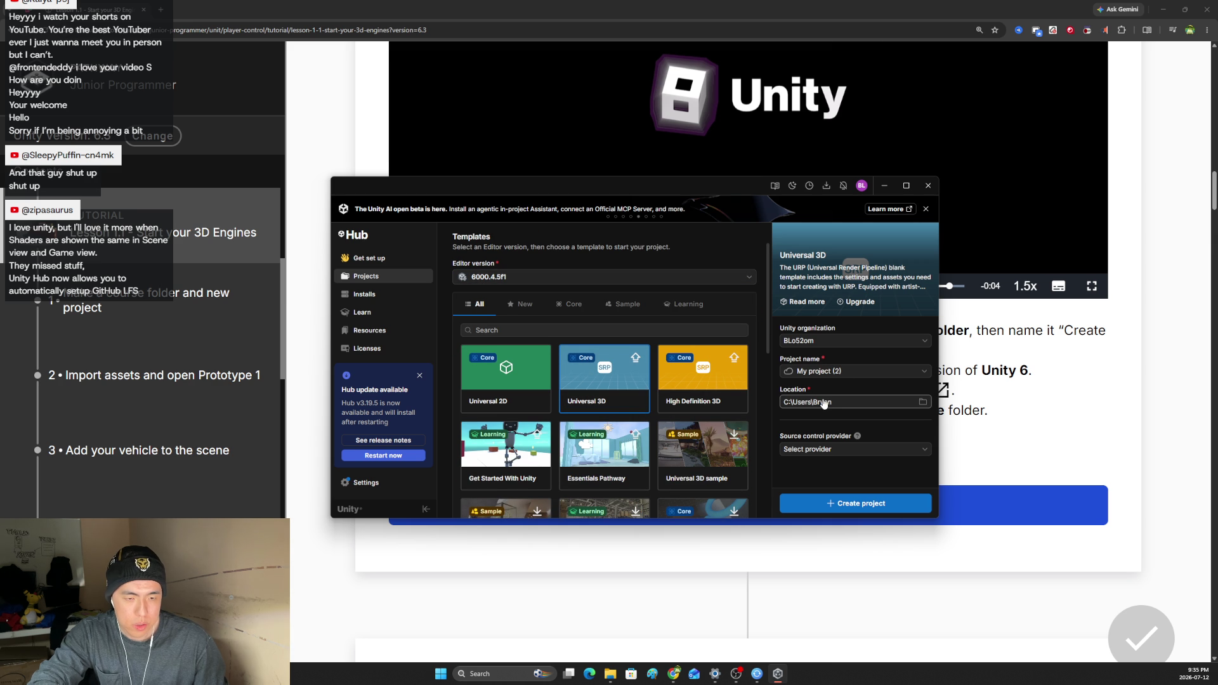
Set the project location to the Desktop's Create with Code folder.
left_click(921, 402)
left_click_drag(580, 184, 553, 273)
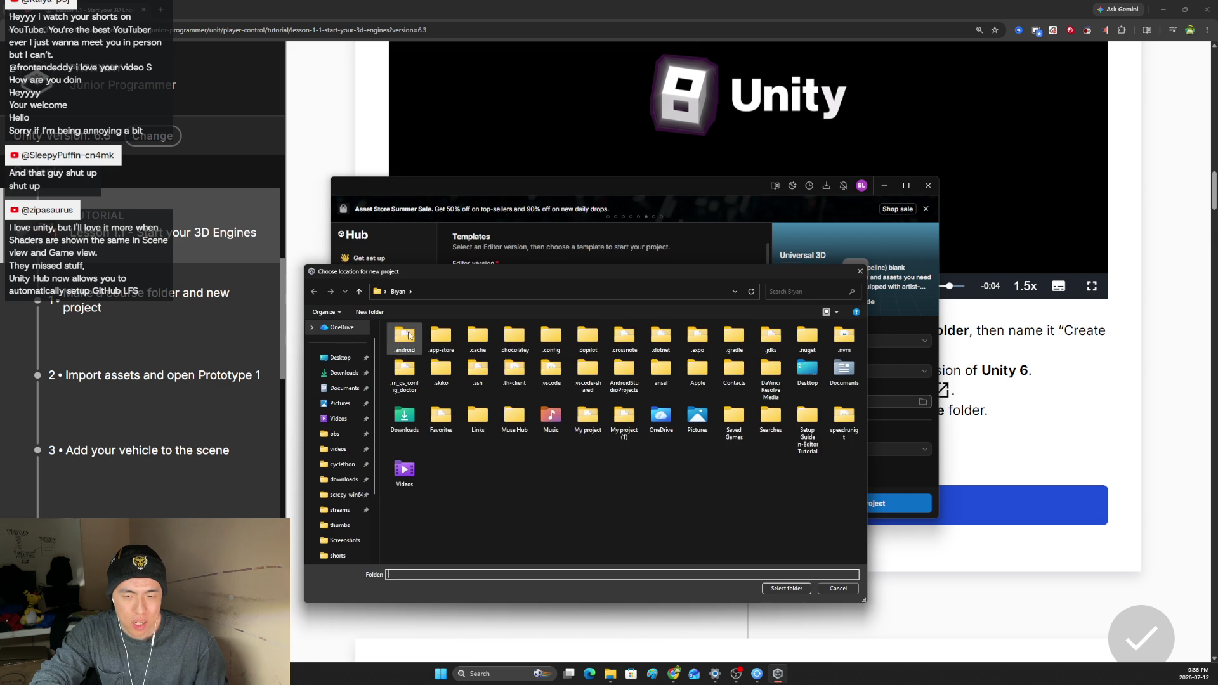
left_click(340, 357)
left_click(416, 366)
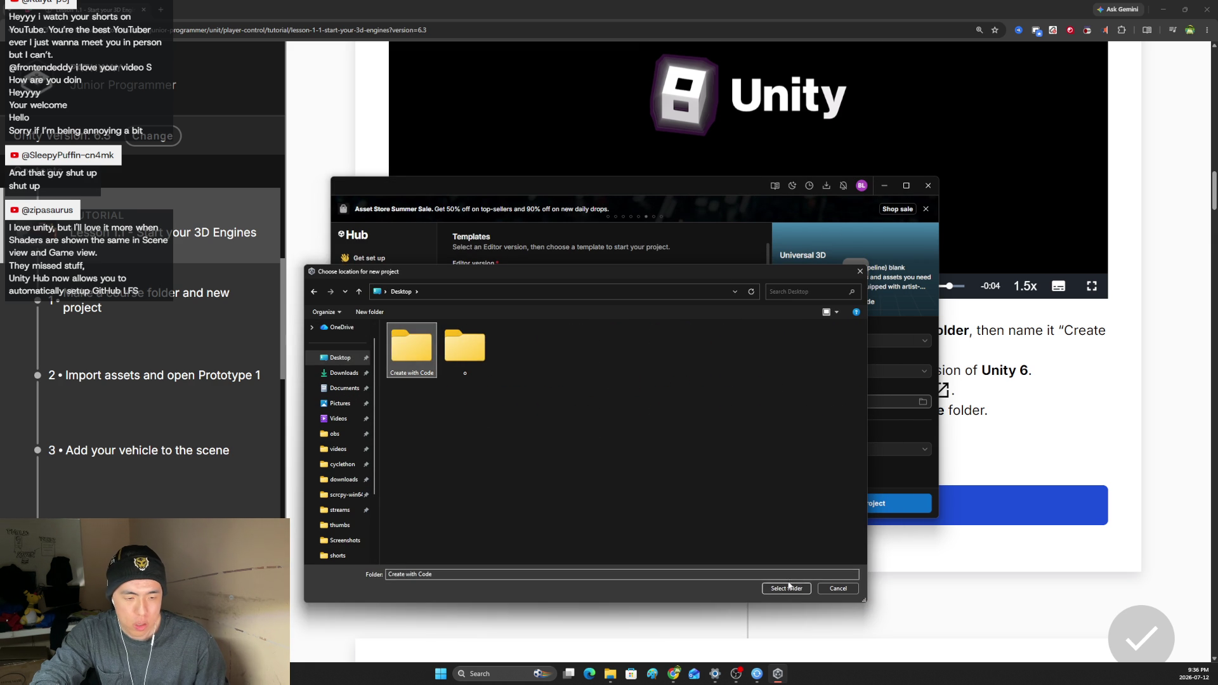
left_click(782, 588)
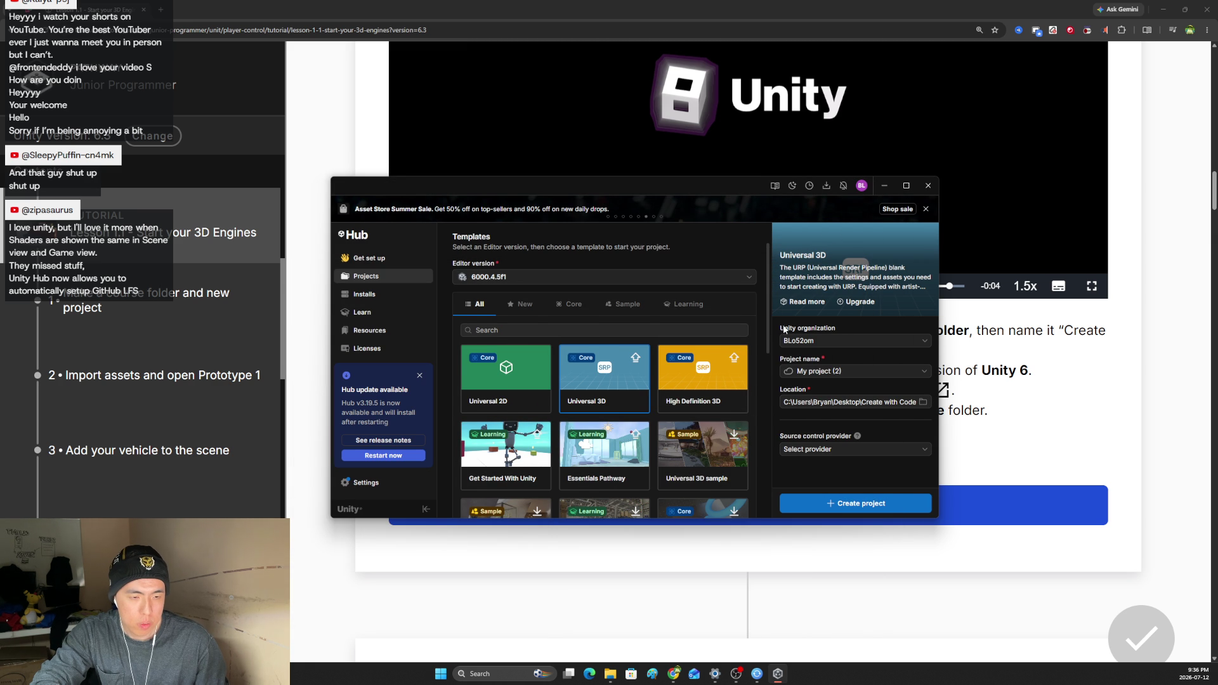
Set source control to Unity Version Control, then return to the lesson's 'this tutorial' link.
scroll(769, 295, "up", 1)
left_click(831, 448)
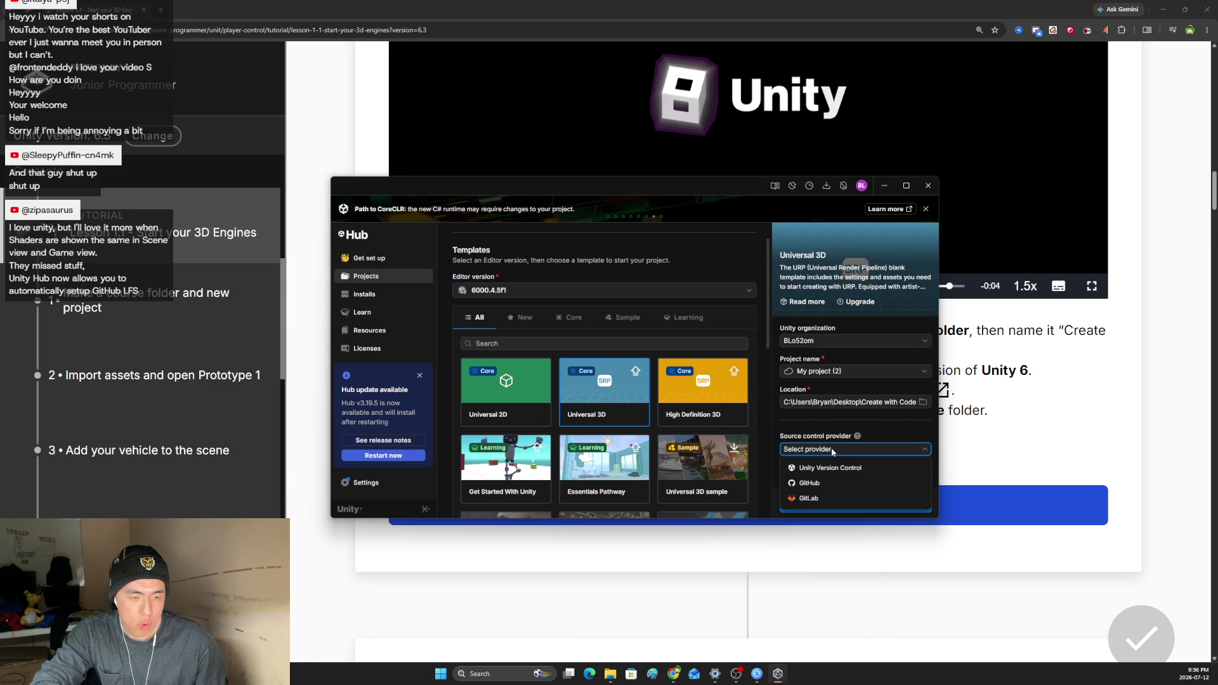
left_click(832, 448)
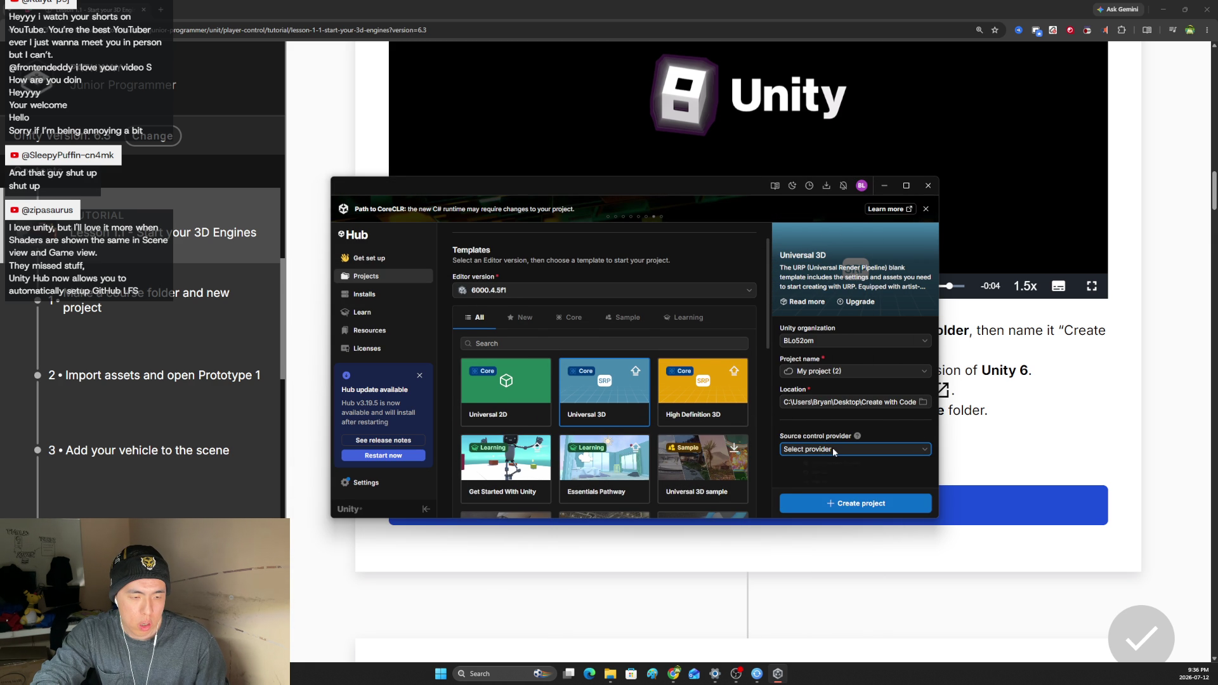
left_click(833, 447)
left_click(832, 450)
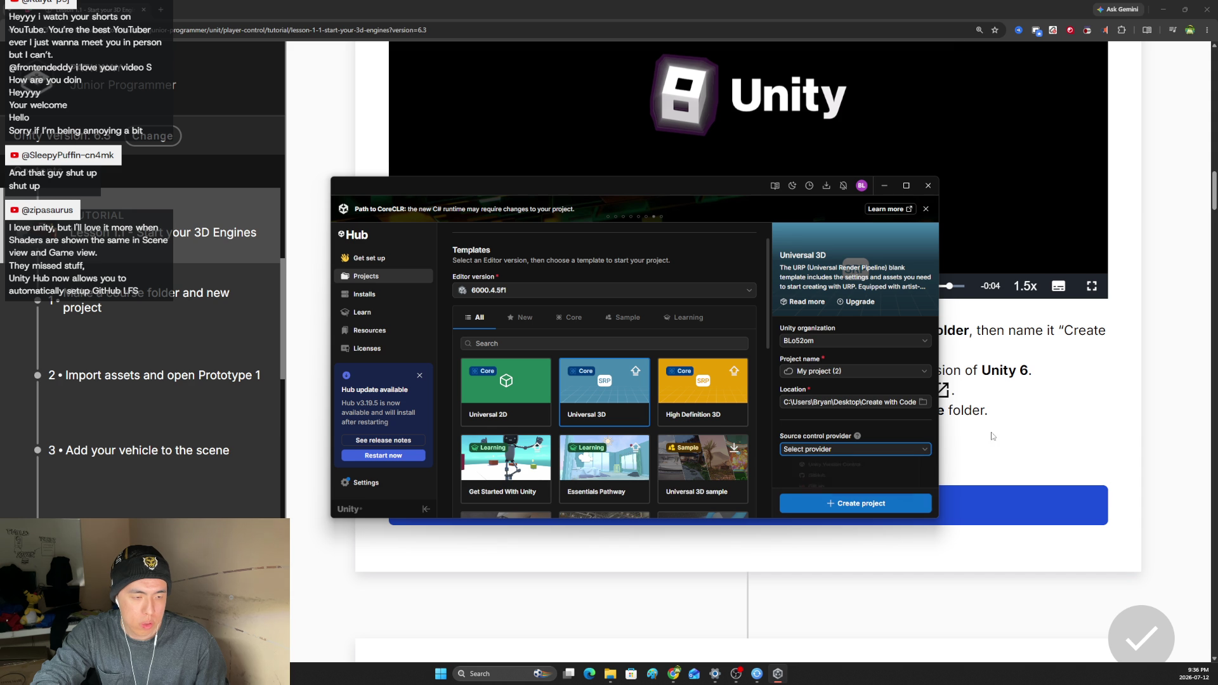
left_click(850, 448)
left_click(851, 468)
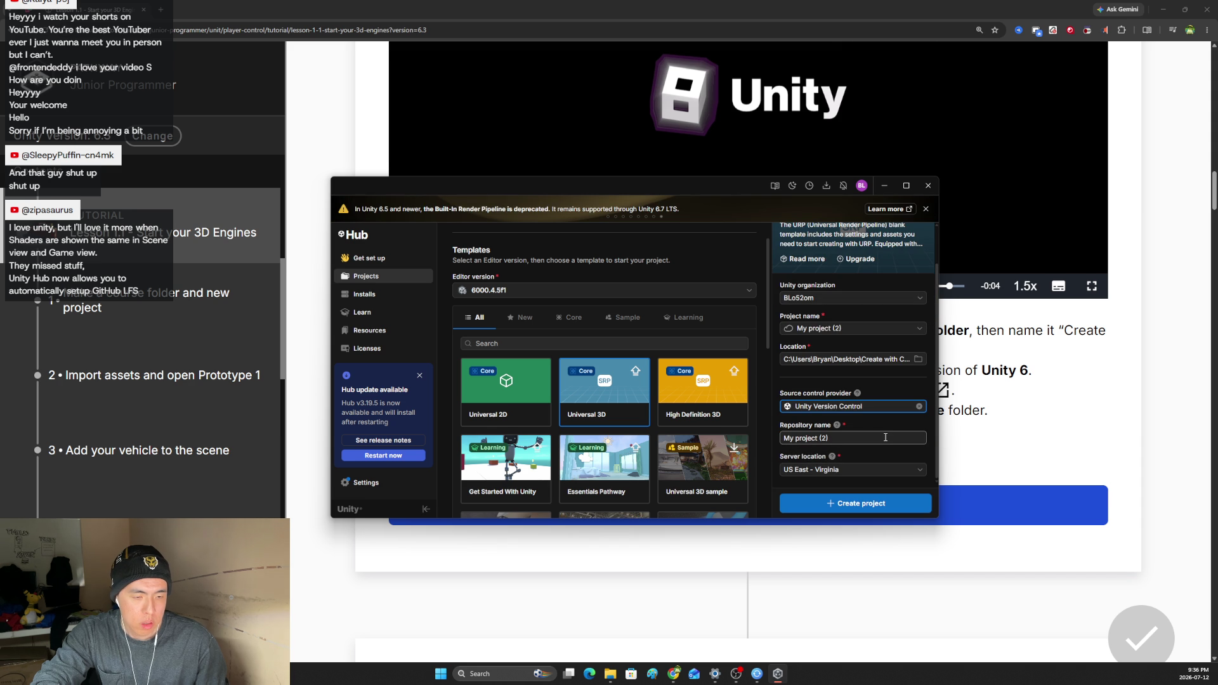
left_click(1012, 440)
right_click(895, 391)
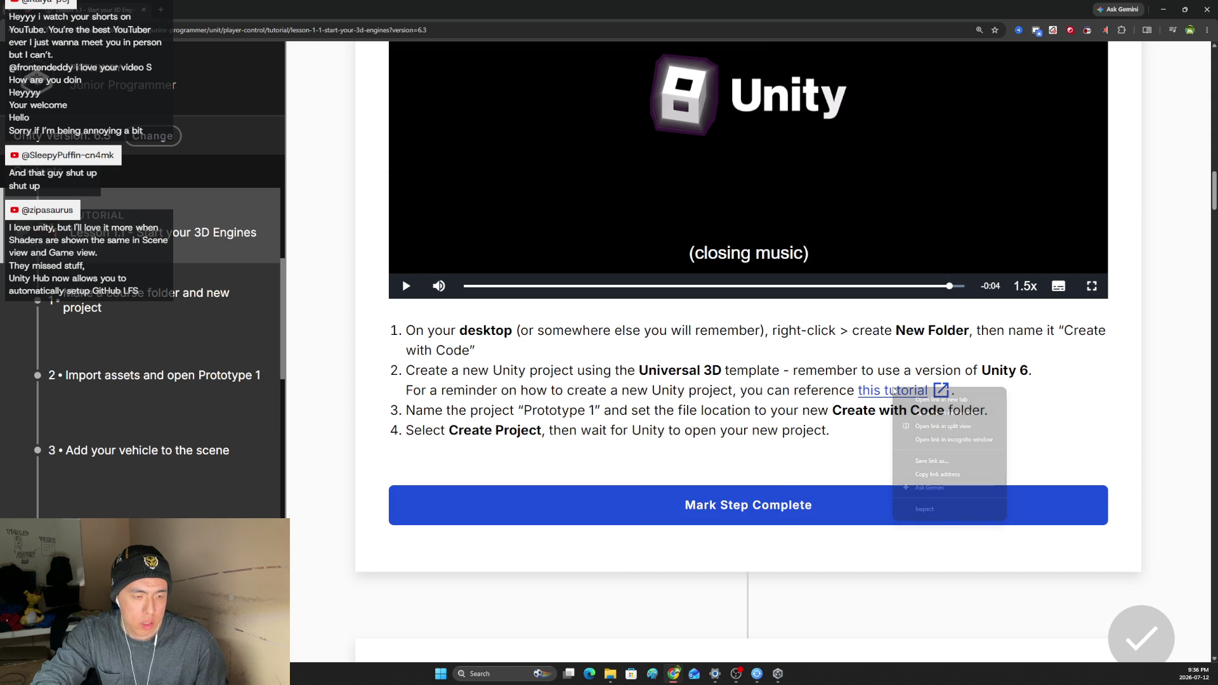
Open the Explore the Unity Hub tutorial in a new tab and switch to it.
left_click(939, 399)
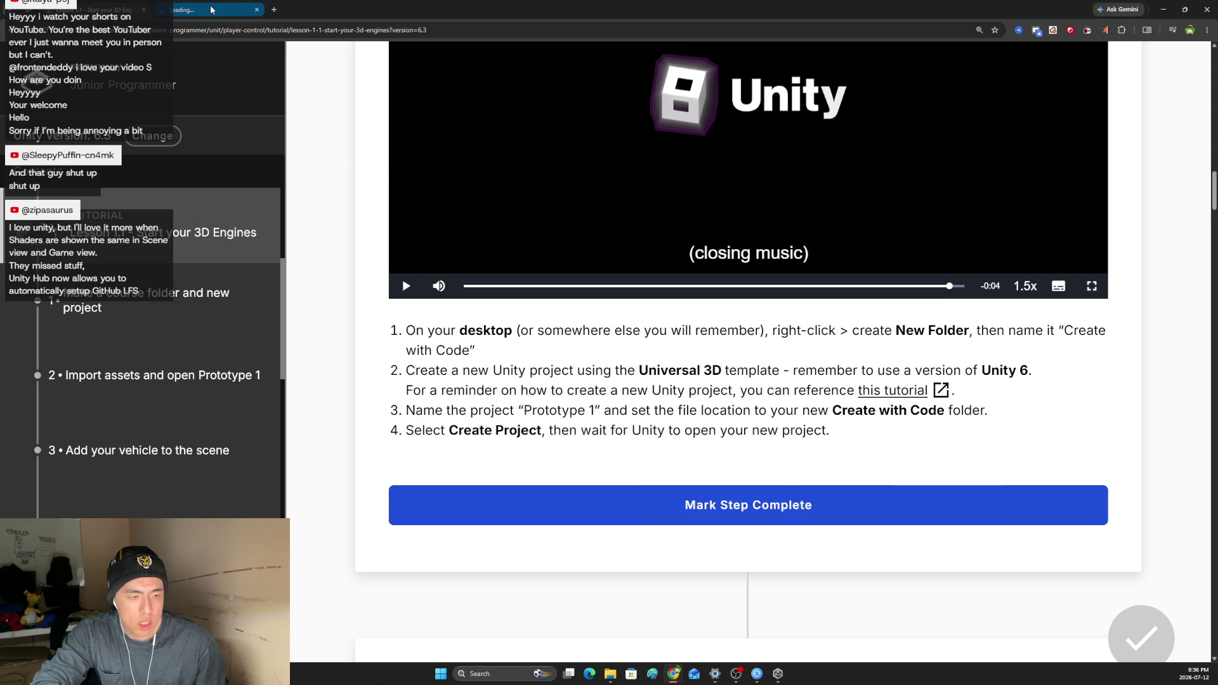
scroll(498, 353, "down", 3)
scroll(499, 353, "up", 1)
scroll(489, 353, "down", 2)
scroll(489, 353, "up", 3)
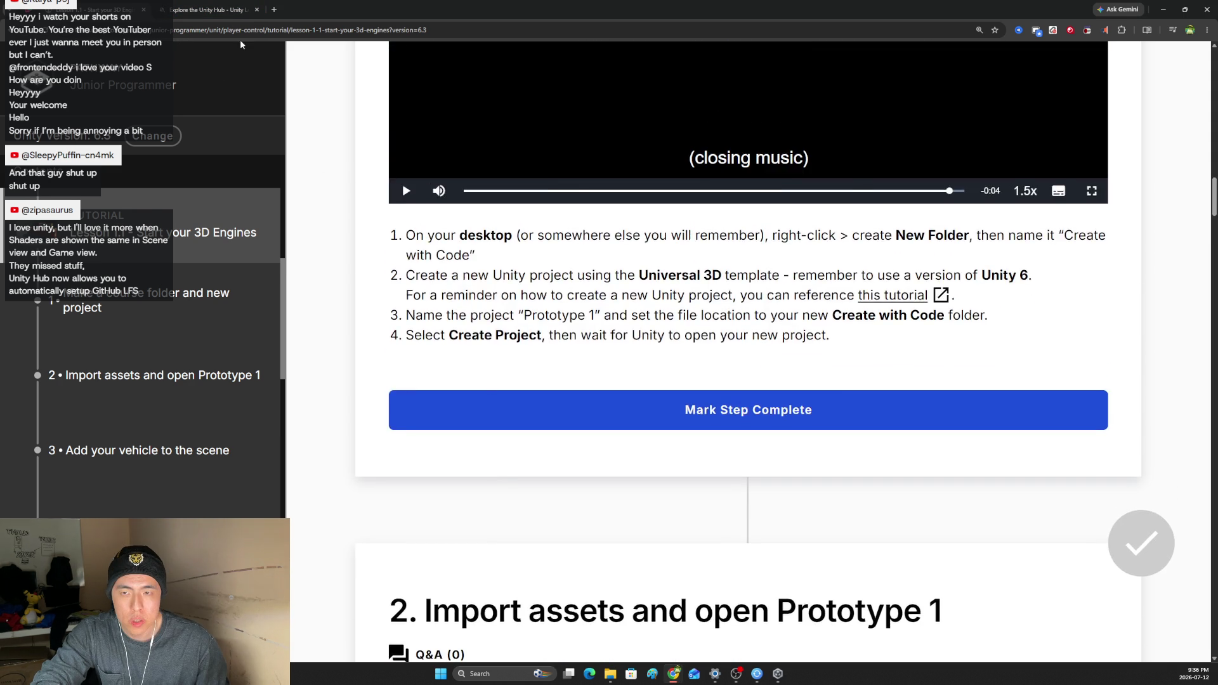
key("ctrl+Tab")
scroll(604, 367, "down", 4)
Search the page for 'version cont', read the Unity Version Control explanation, and return to Unity Hub.
key("ctrl+f")
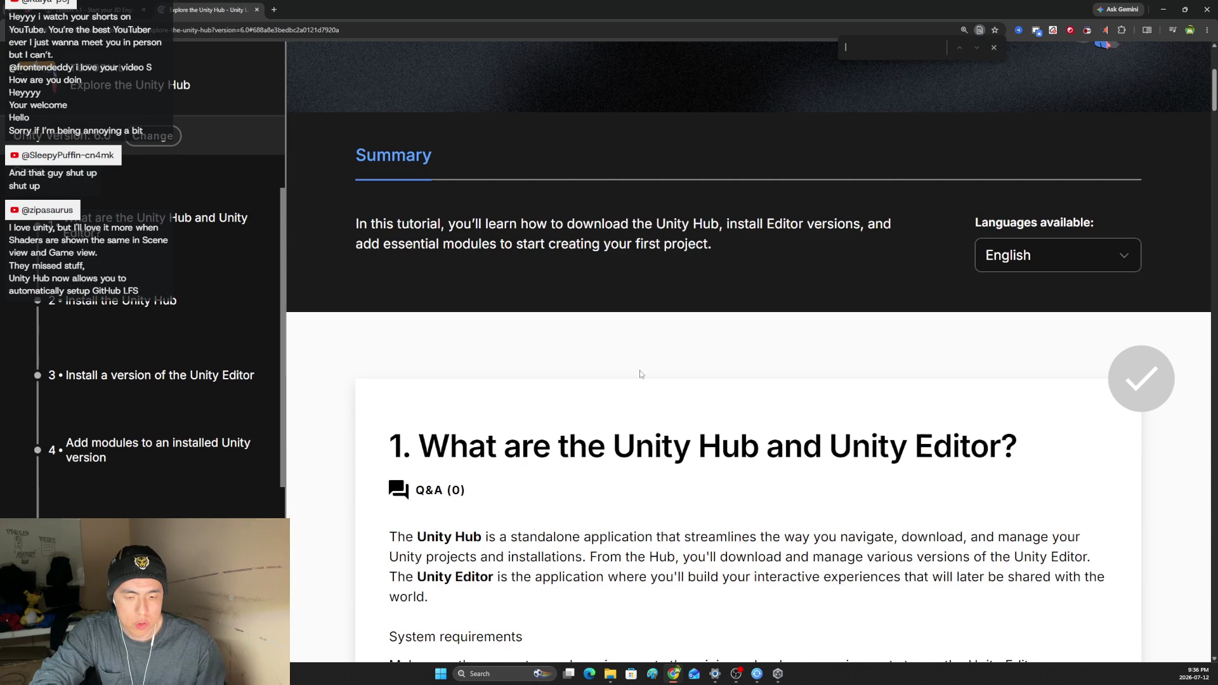
type("version c")
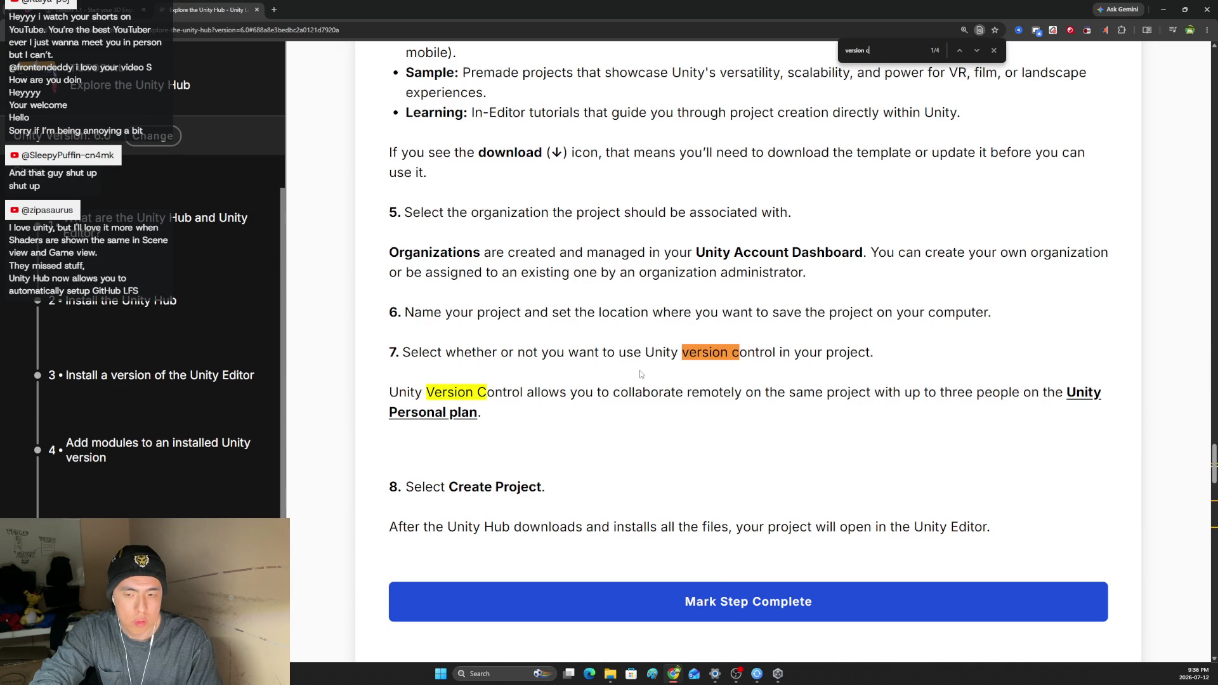
type("ont")
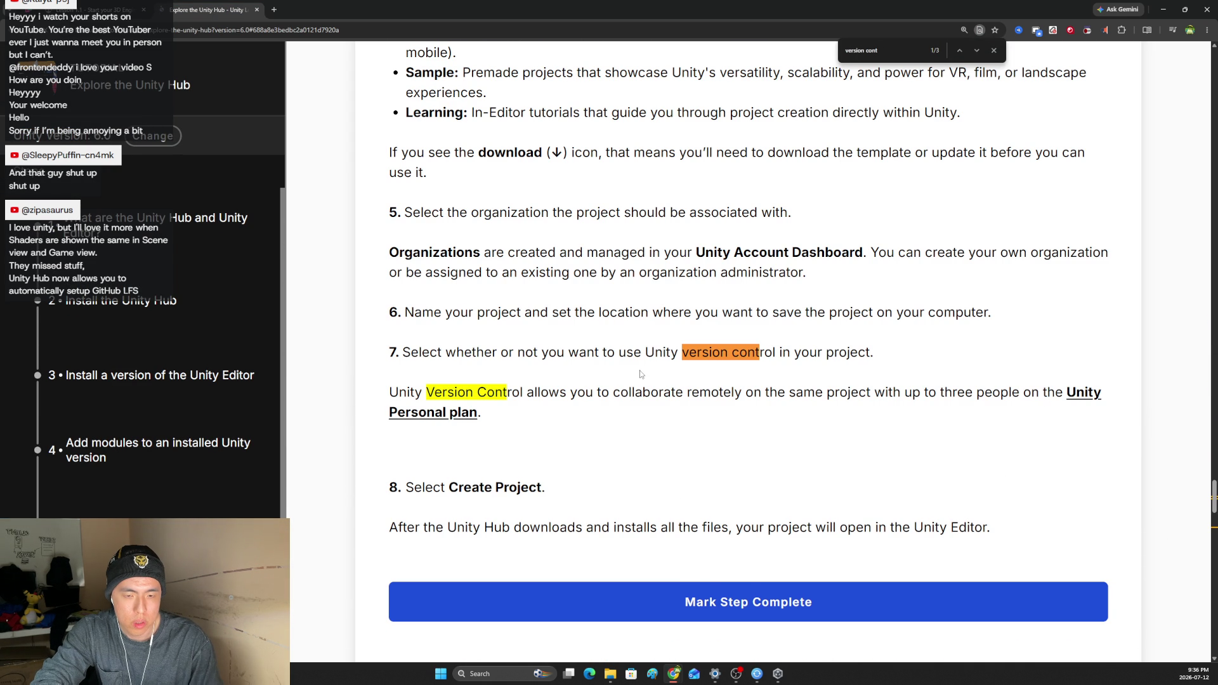
left_click_drag(629, 392, 893, 392)
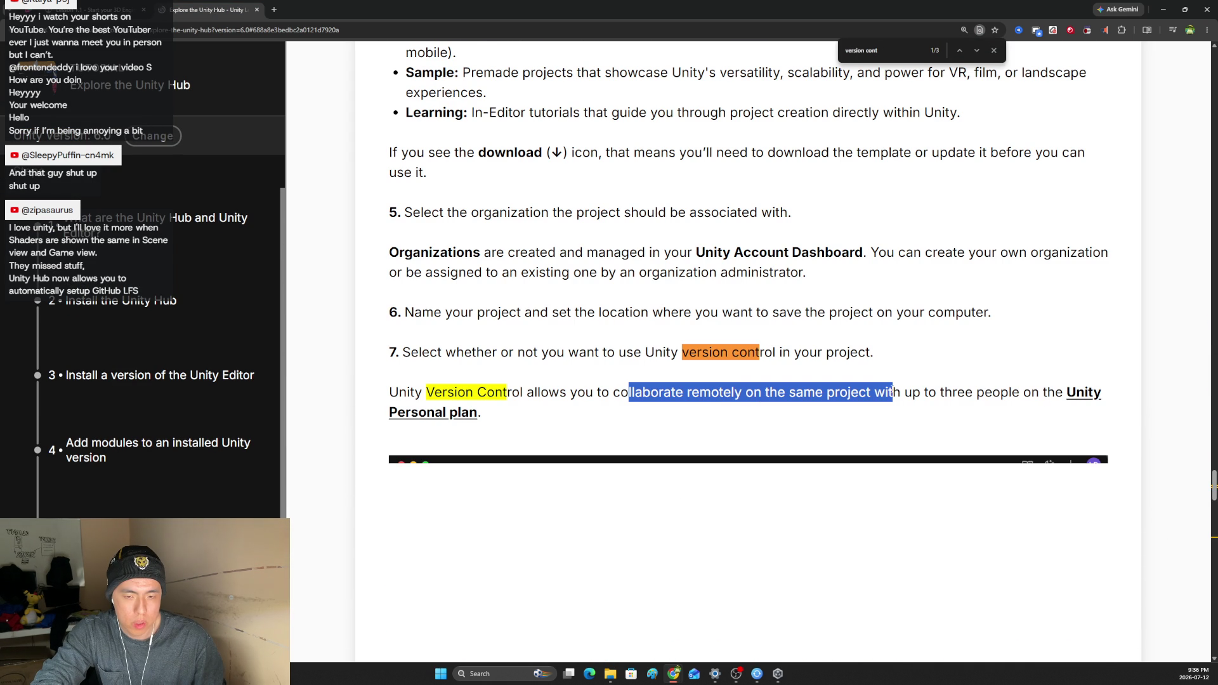
scroll(892, 391, "down", 1)
scroll(892, 391, "down", 6)
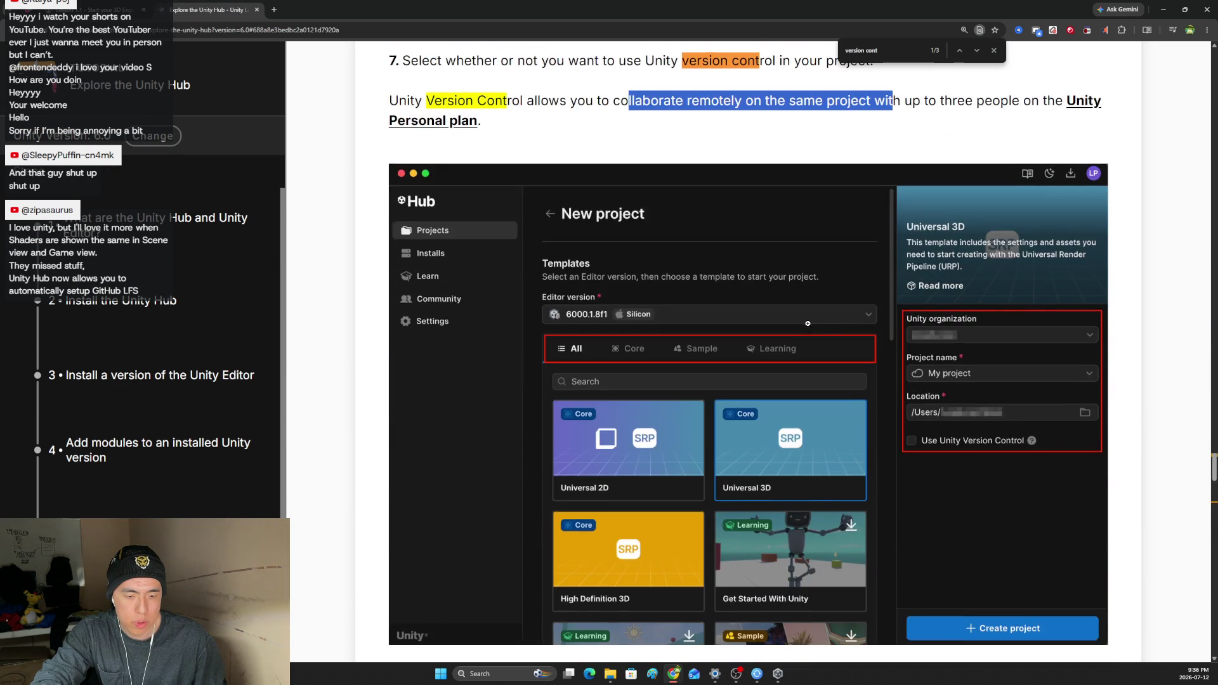
scroll(808, 324, "down", 4)
scroll(808, 323, "up", 8)
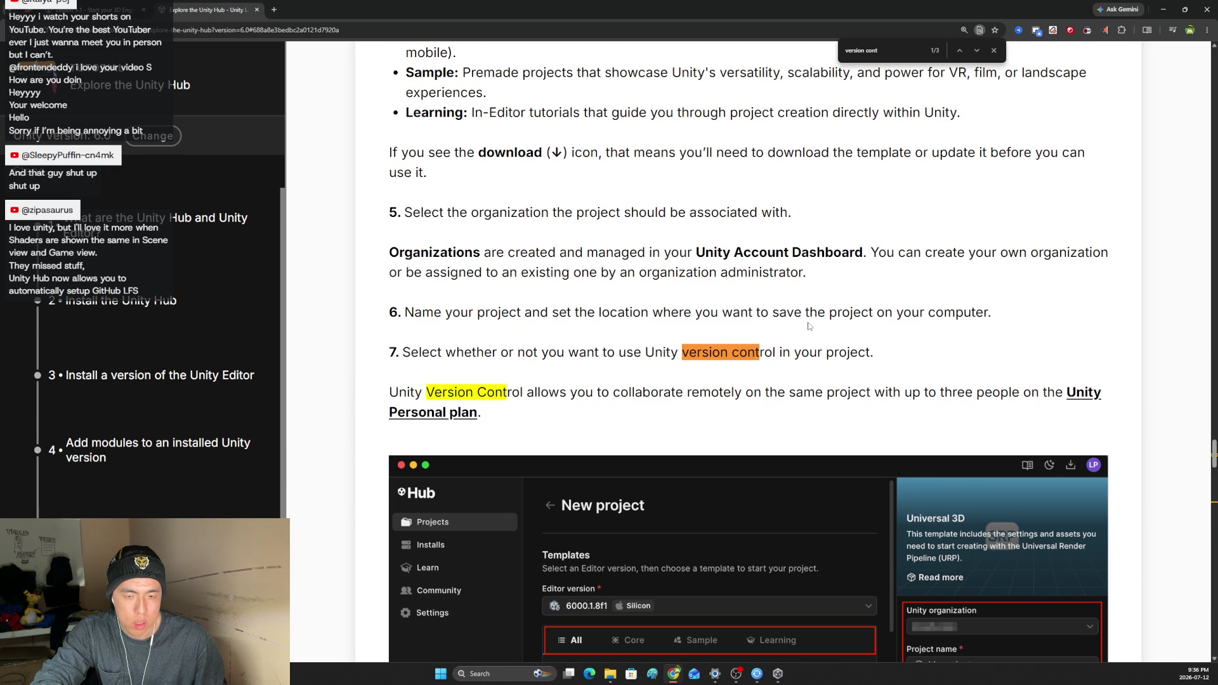
scroll(810, 327, "down", 7)
scroll(1214, 478, "down", 8)
scroll(749, 355, "down", 2)
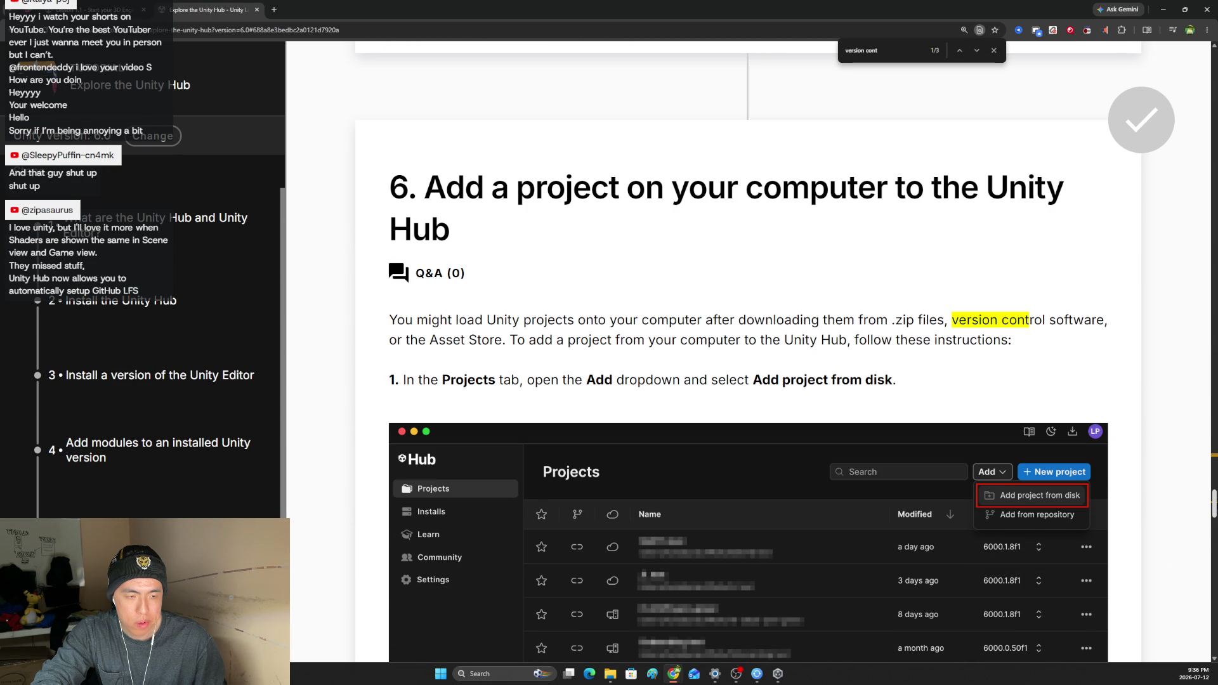
scroll(749, 349, "down", 15)
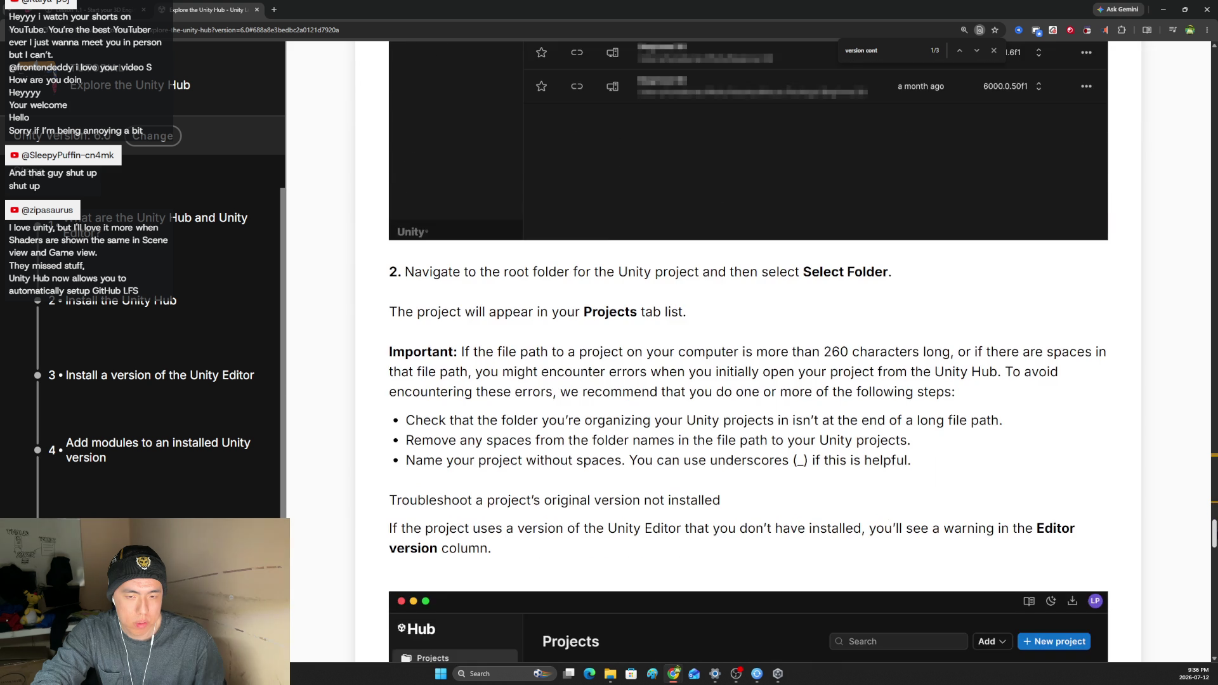
scroll(1215, 600, "down", 15)
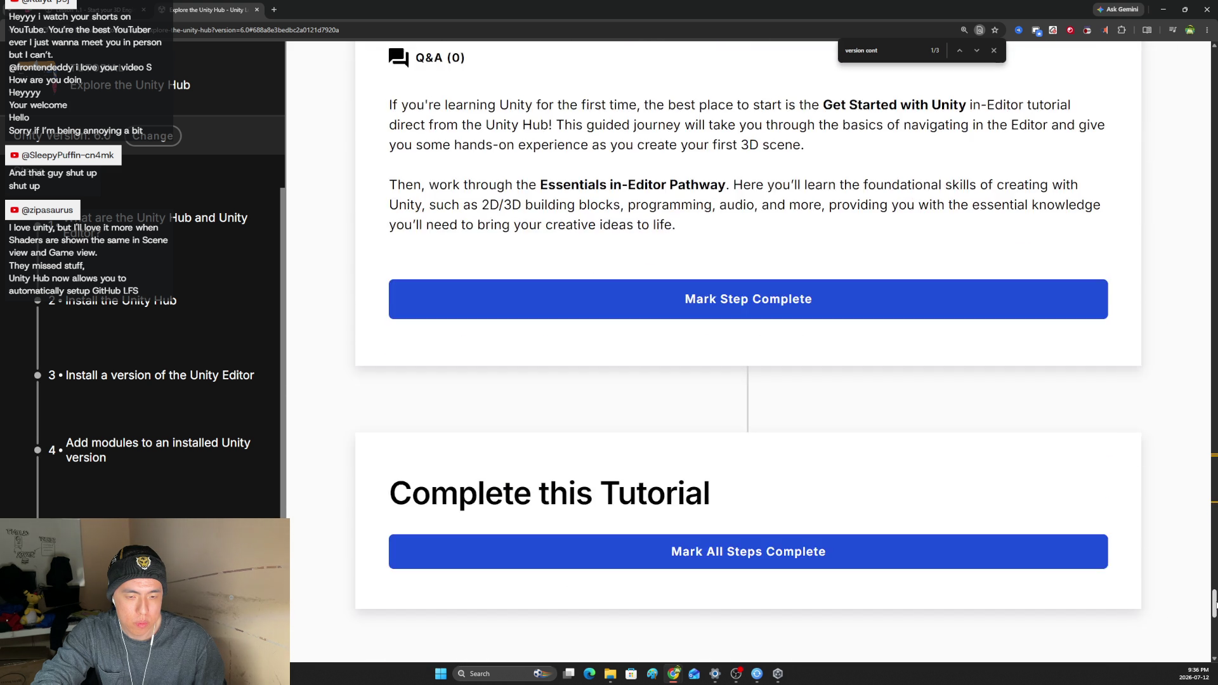
key("alt+Tab")
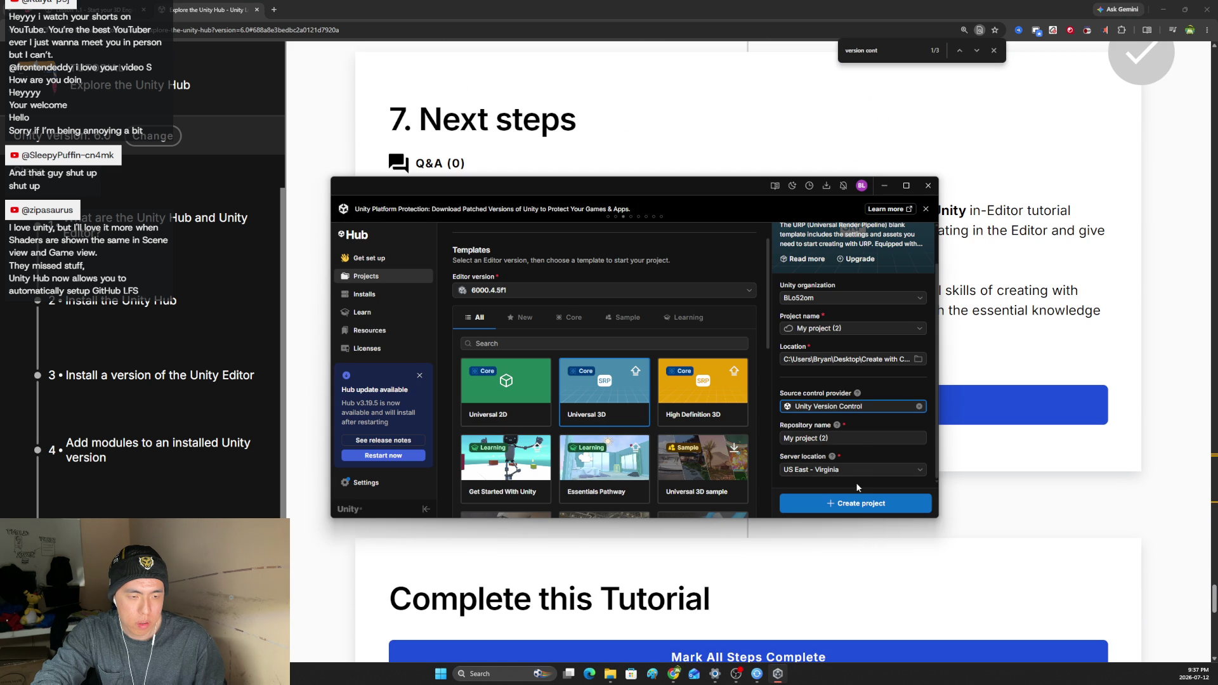
Create My project (2) in Create with Code, then launch it from the Projects list.
scroll(863, 476, "up", 1)
scroll(861, 472, "down", 1)
left_click(861, 503)
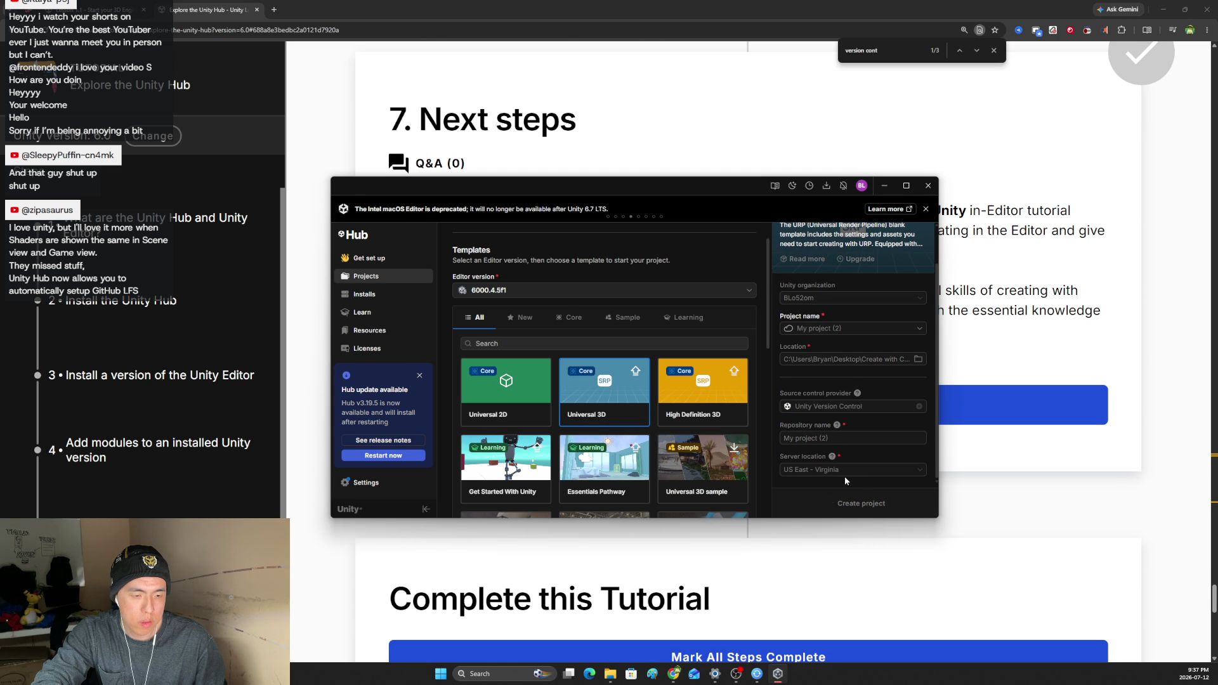
scroll(846, 463, "up", 1)
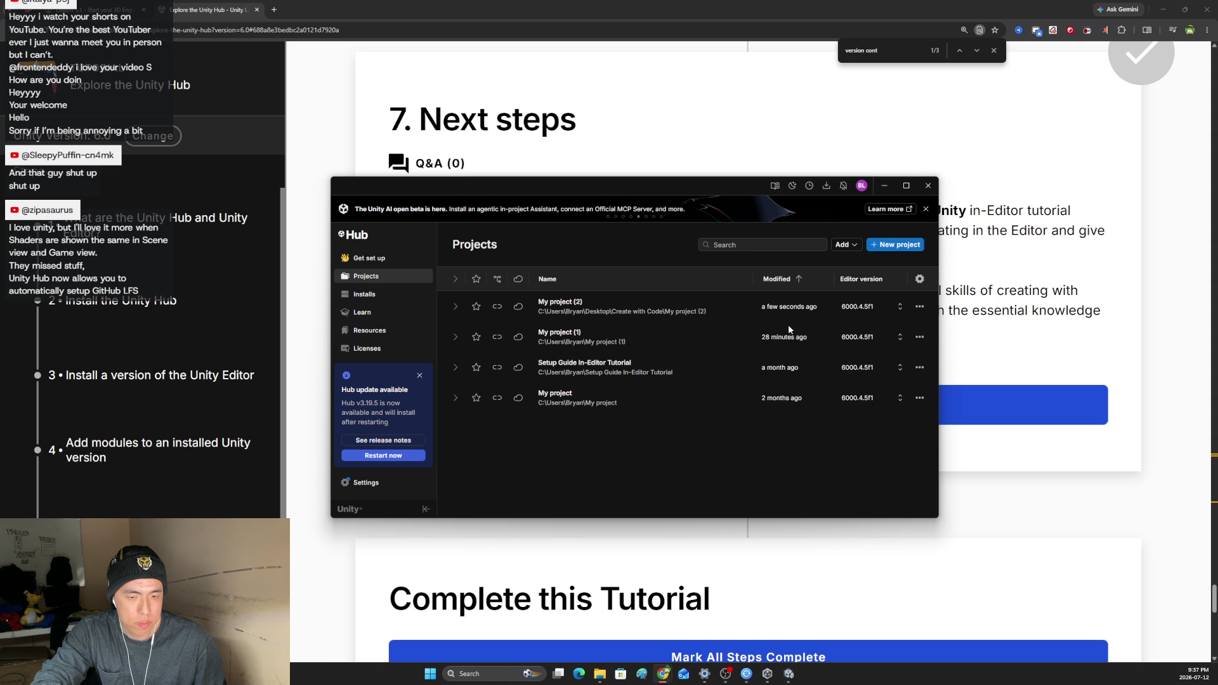
left_click(632, 311)
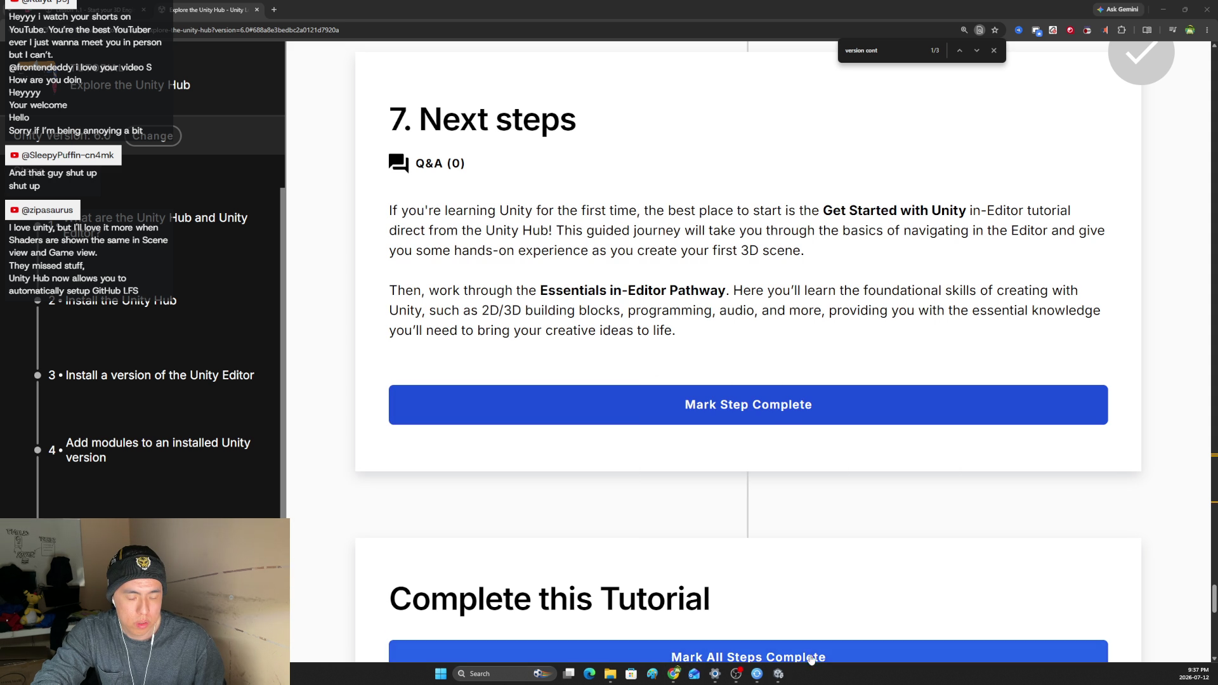
Return to the Start your 3D Engines lesson and close the Explore the Unity Hub tab.
left_click(780, 675)
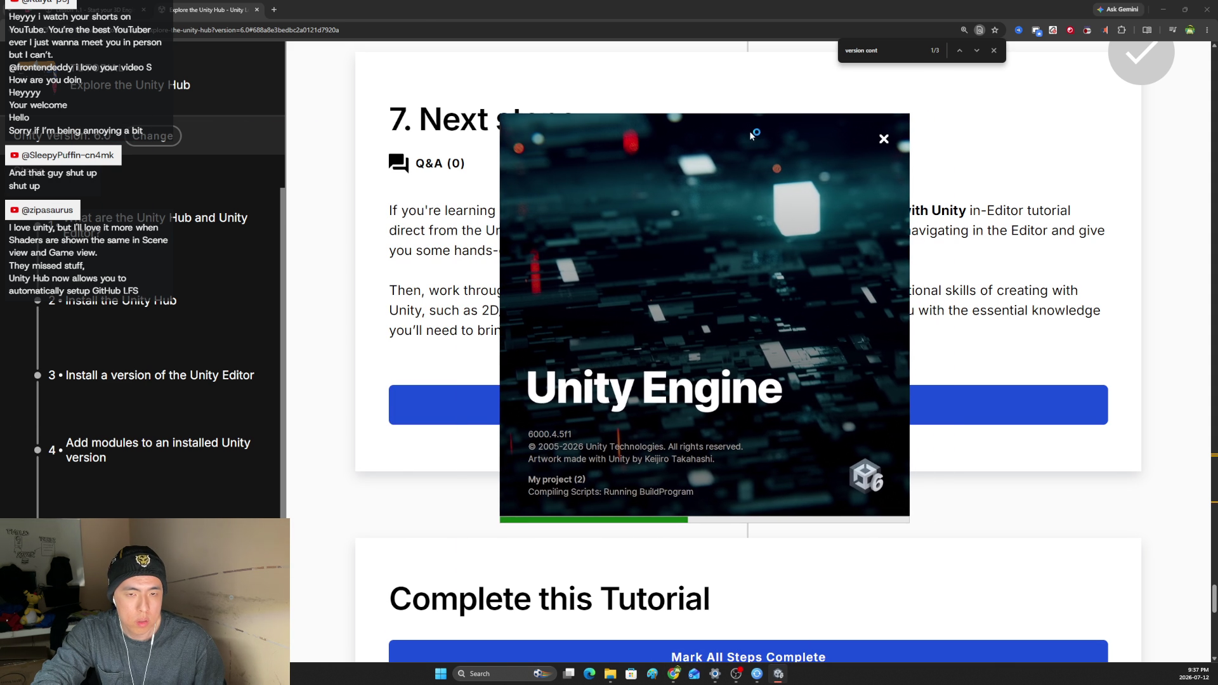
left_click(95, 9)
left_click(257, 9)
Scroll to section 2 and play the Import assets and open Prototype 1 video.
scroll(675, 310, "down", 4)
scroll(674, 310, "down", 3)
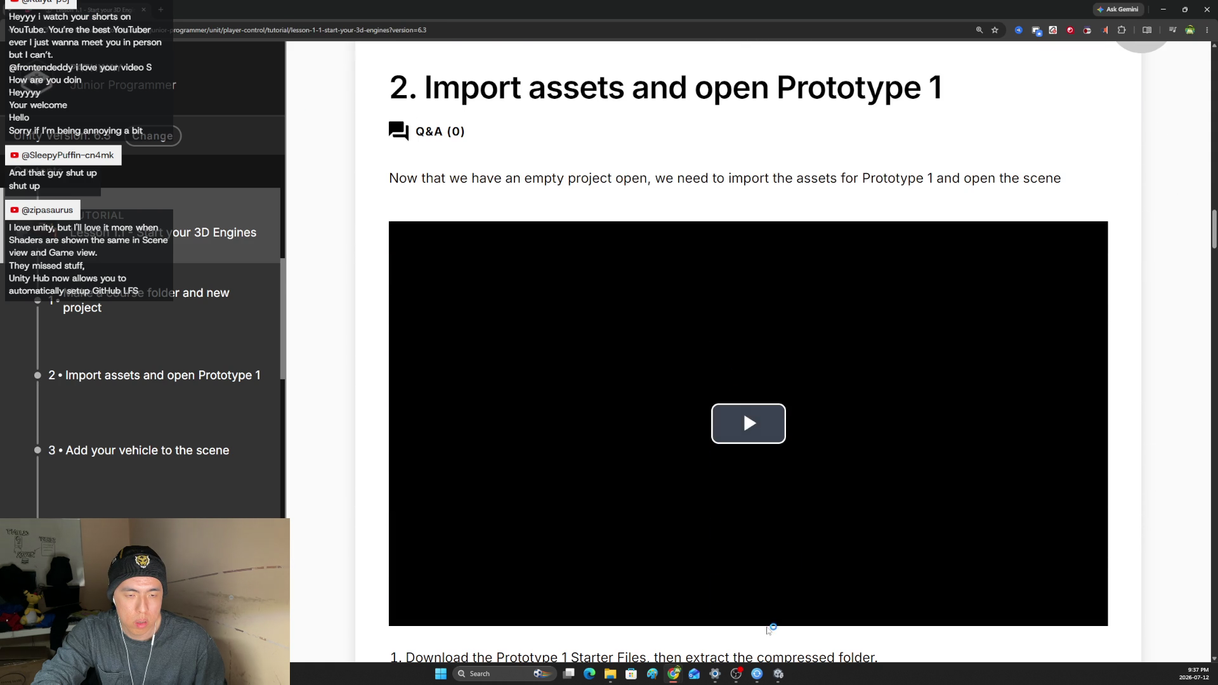
left_click(778, 674)
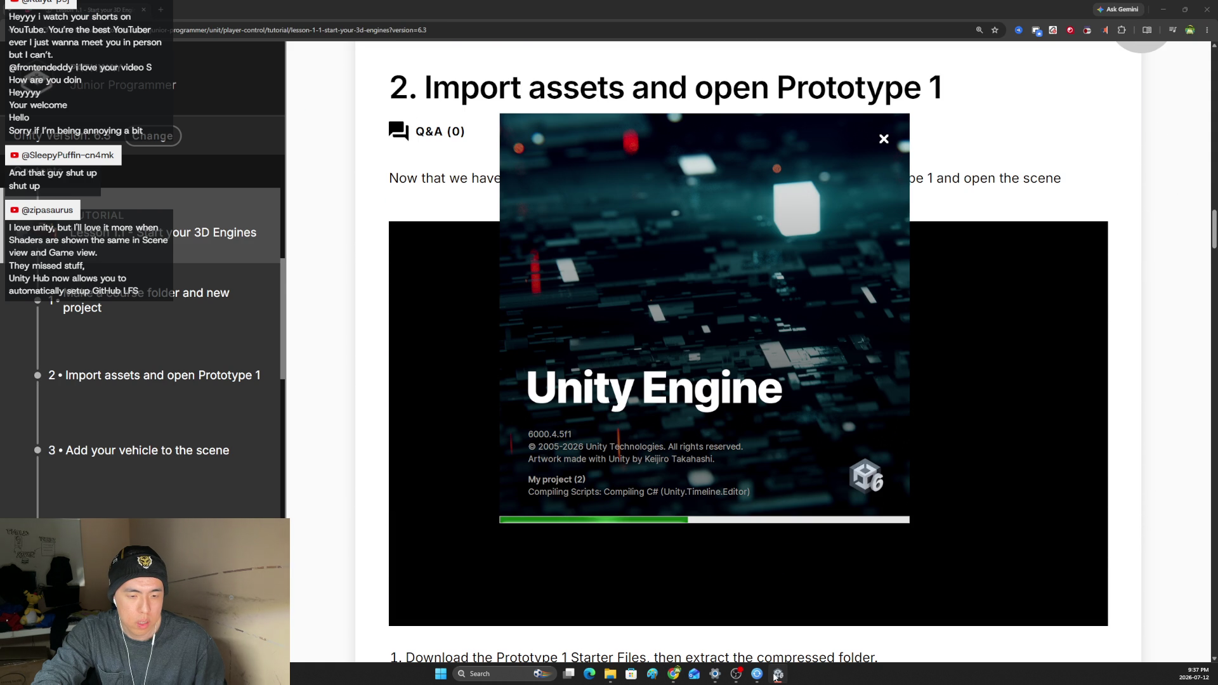
left_click(778, 577)
scroll(761, 470, "down", 2)
scroll(755, 444, "up", 2)
scroll(752, 436, "down", 2)
left_click(753, 386)
scroll(752, 386, "up", 1)
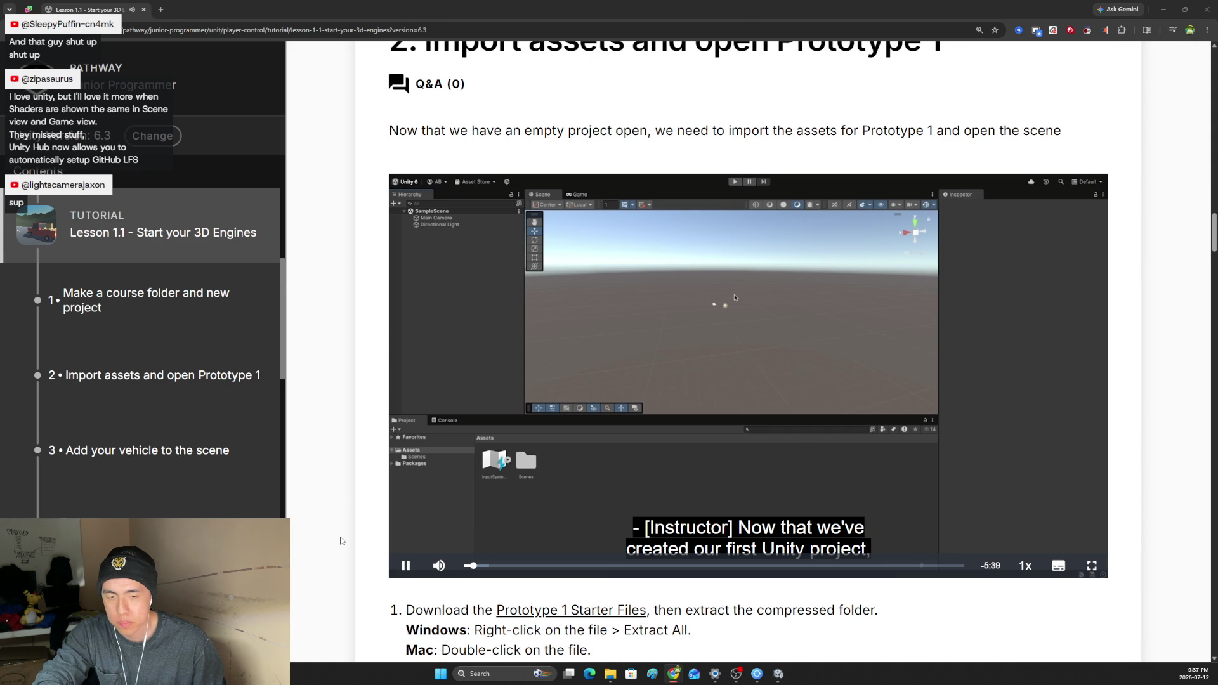
Watch the start of section 2's video, pausing and resuming it along the way.
left_click(402, 570)
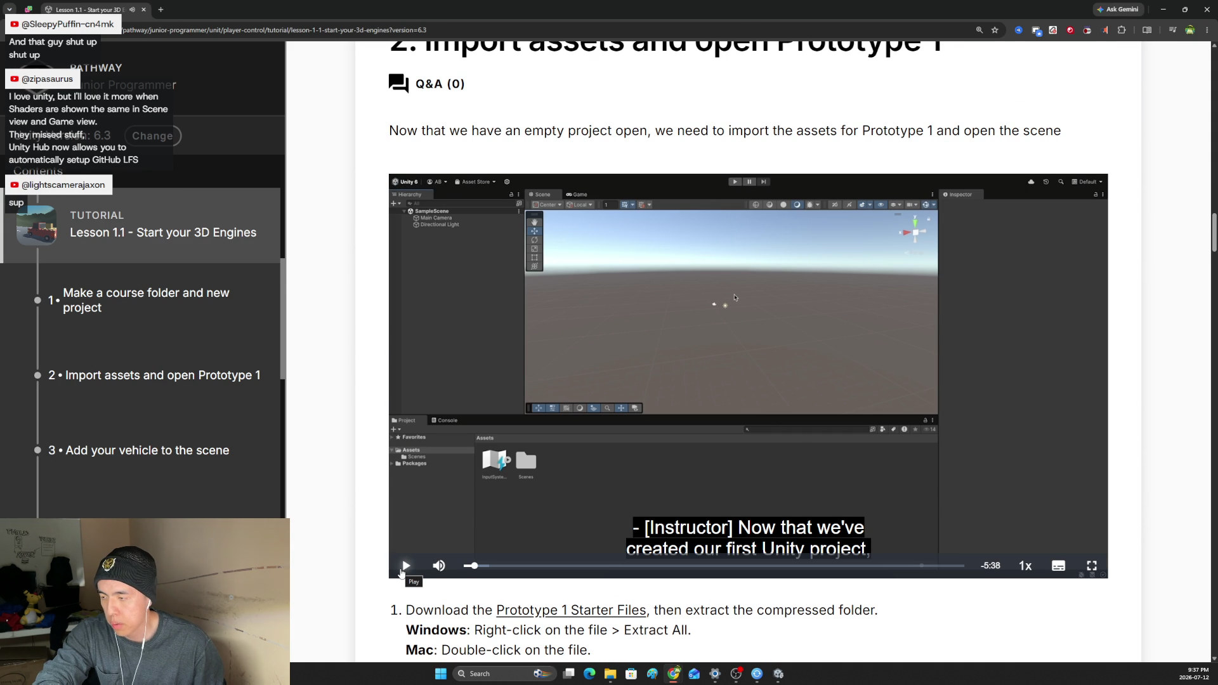
scroll(401, 573, "up", 1)
left_click(405, 613)
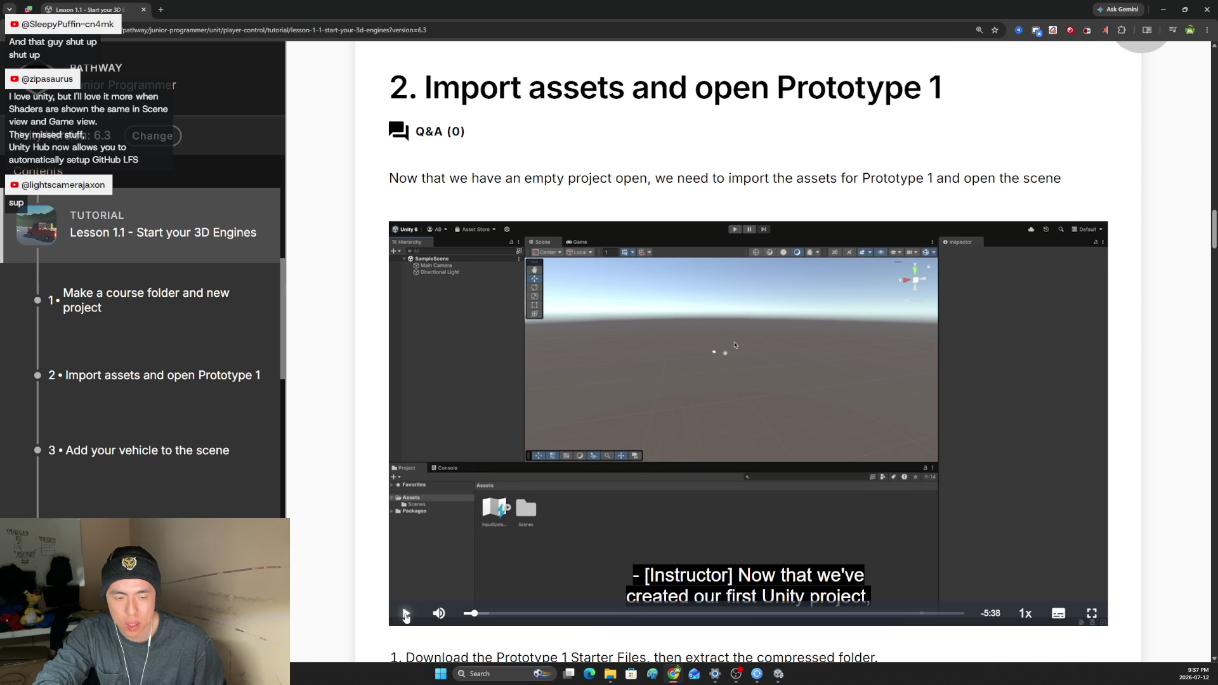
scroll(398, 550, "down", 2)
left_click(406, 518)
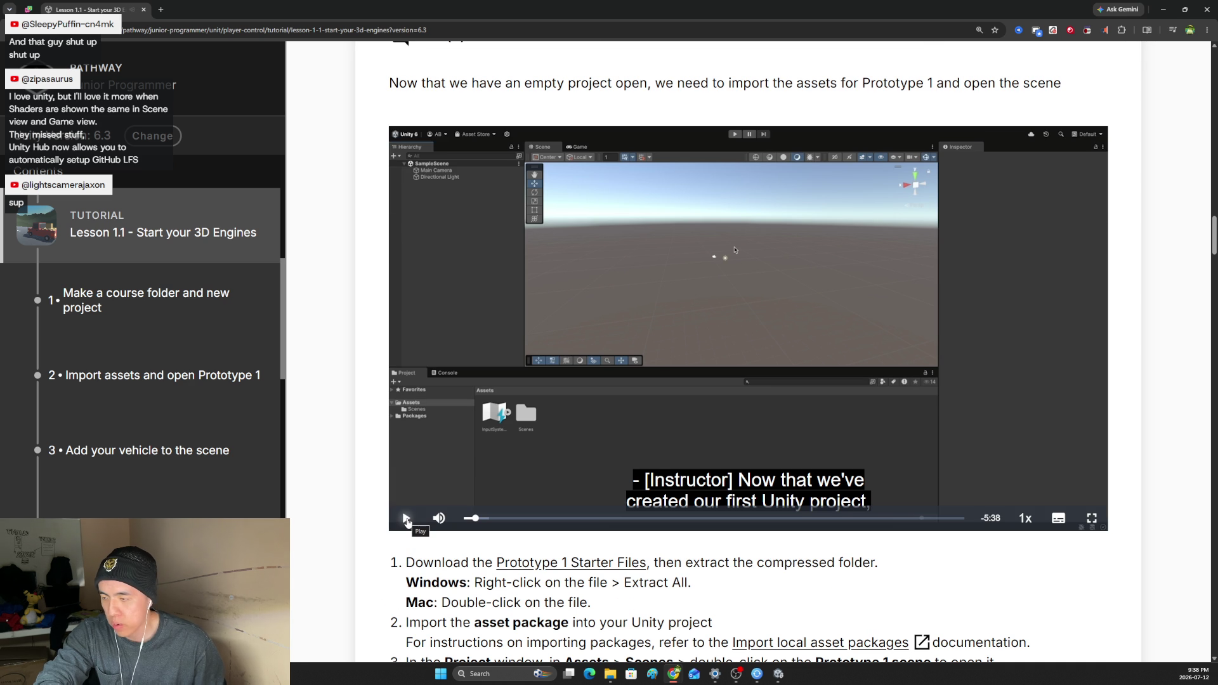
left_click(406, 521)
scroll(354, 531, "down", 2)
scroll(355, 531, "up", 2)
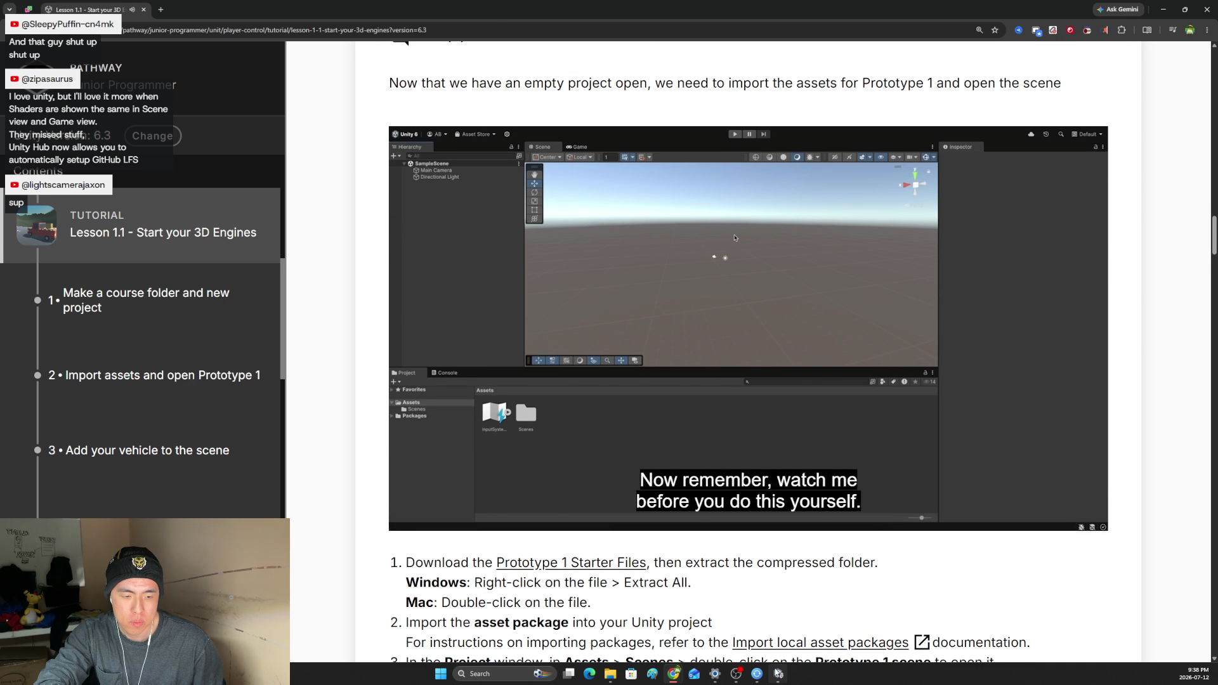
Check the Unity project's import progress, then resume the video up to the starter files zip.
left_click(778, 677)
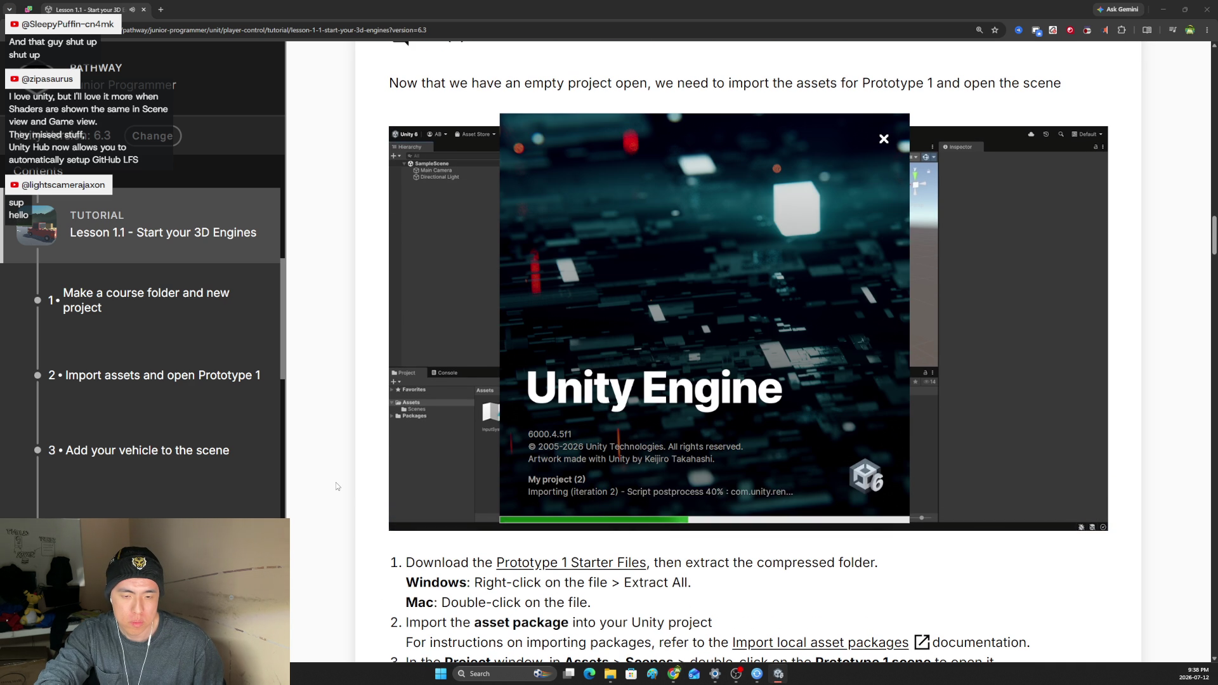
left_click(336, 483)
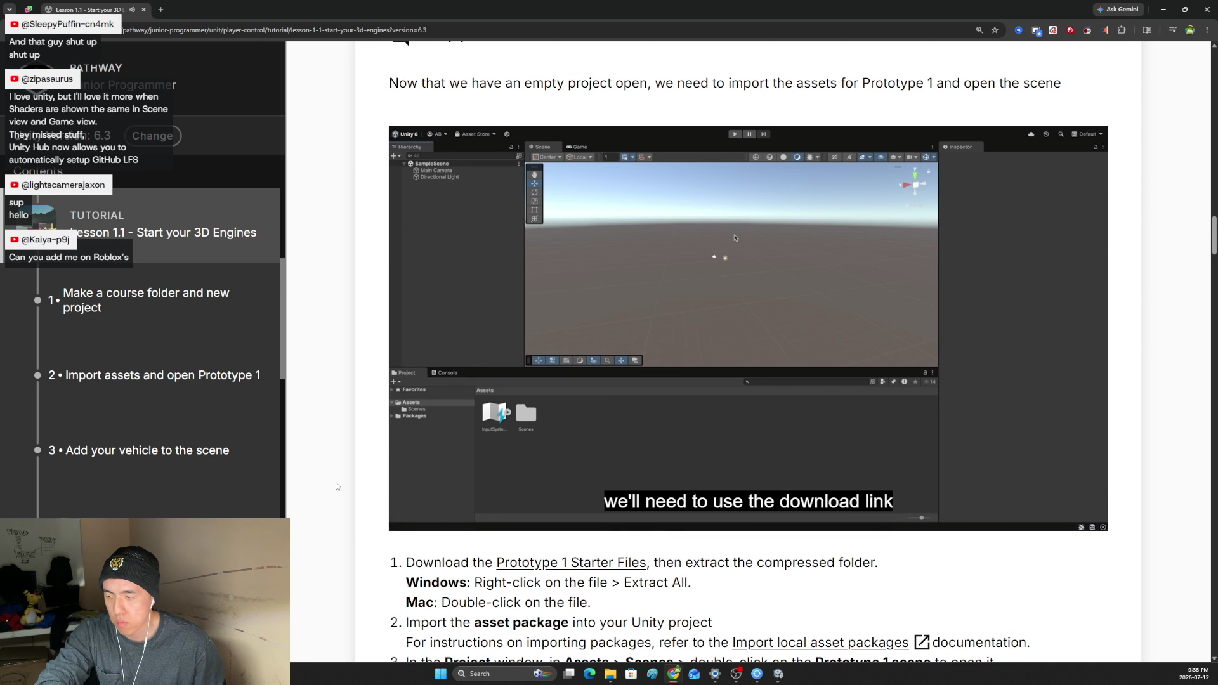
mouse_move(406, 519)
left_click(405, 519)
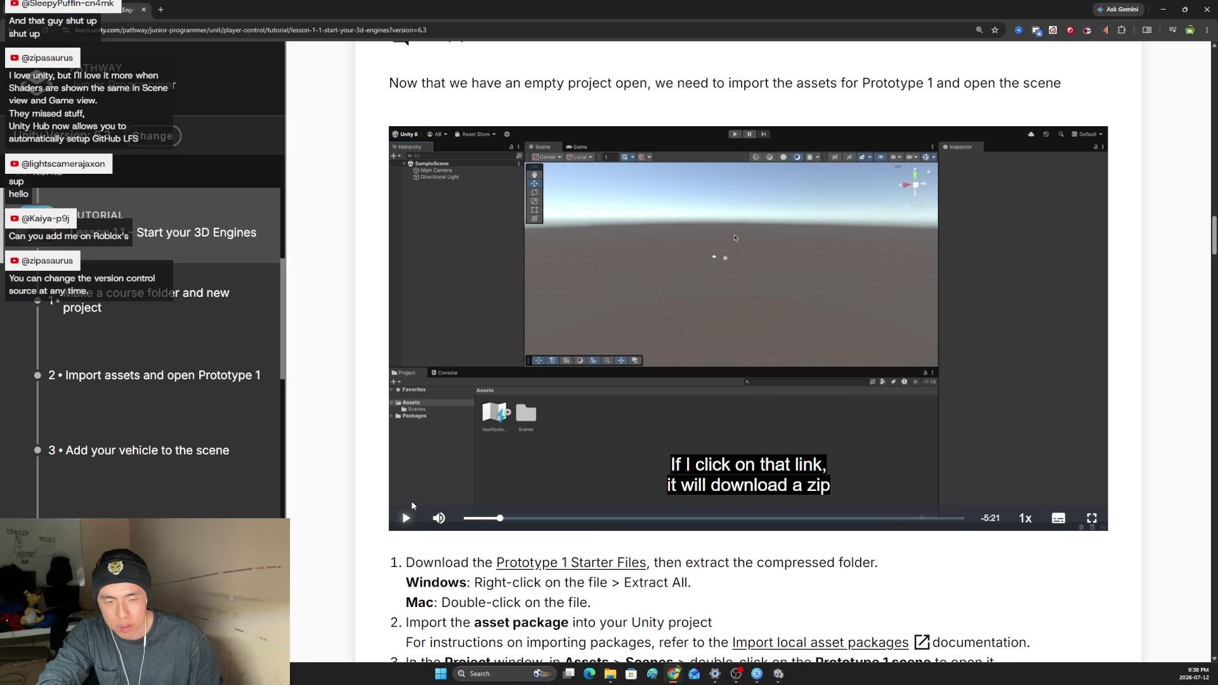
left_click(407, 518)
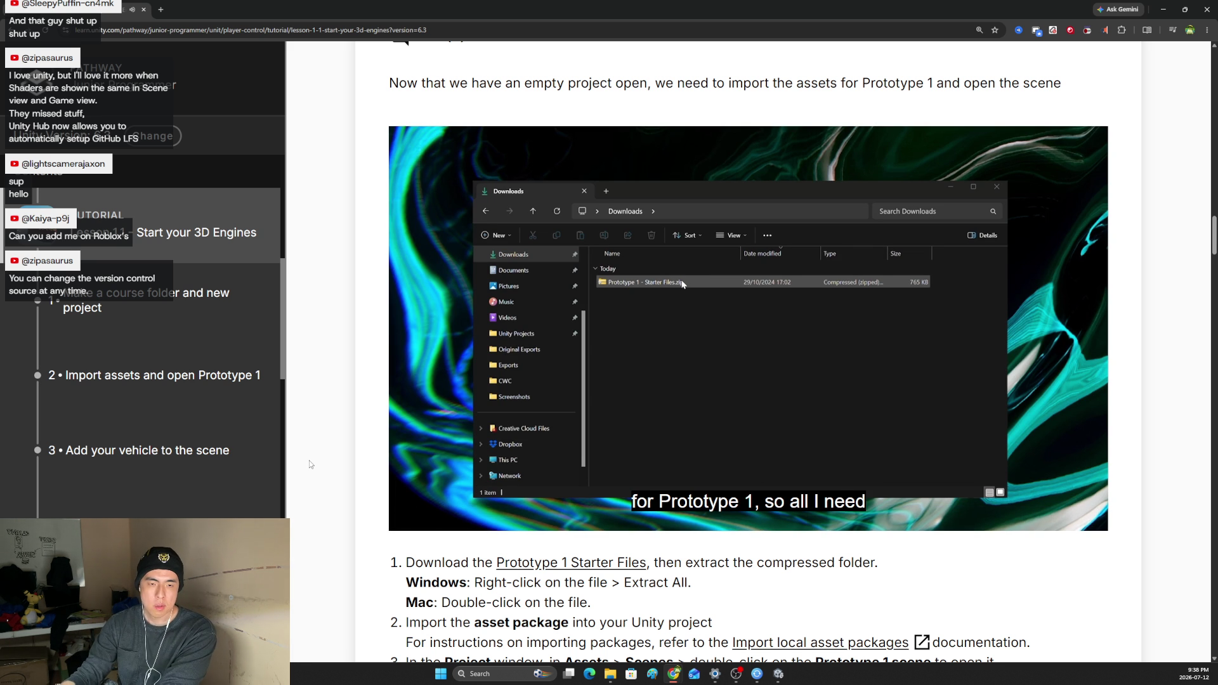
Set the tutorial video's playback speed to 1.25x.
left_click(1025, 518)
left_click(1035, 459)
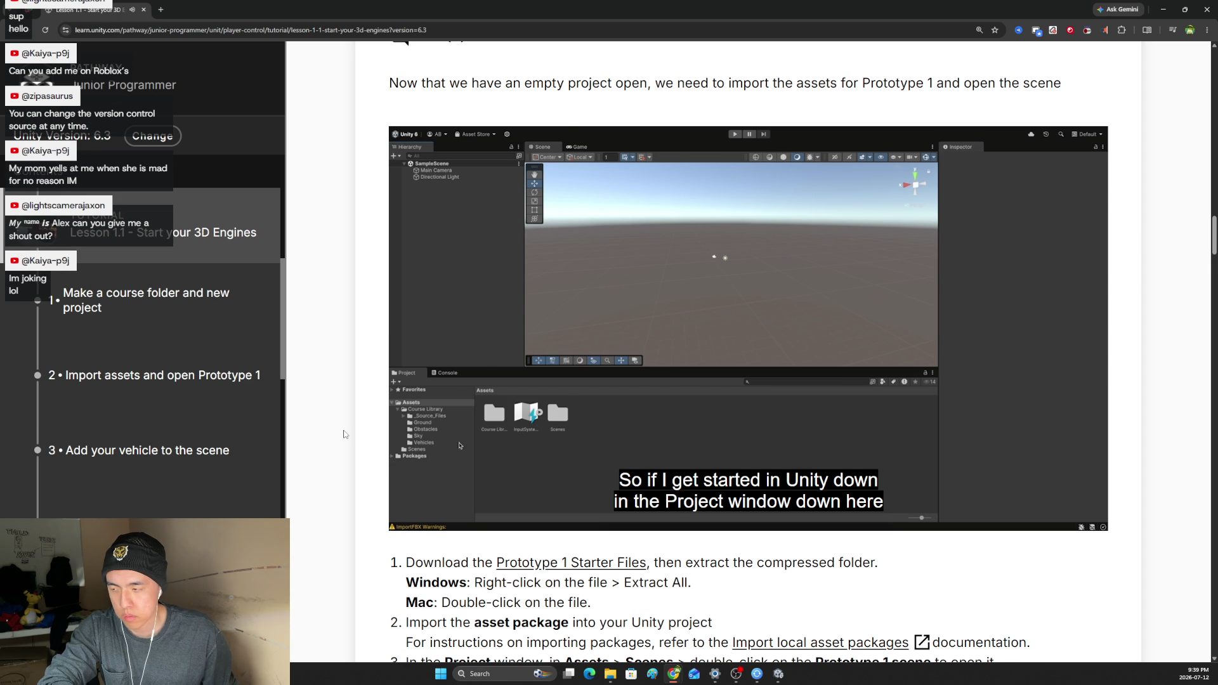
mouse_move(577, 450)
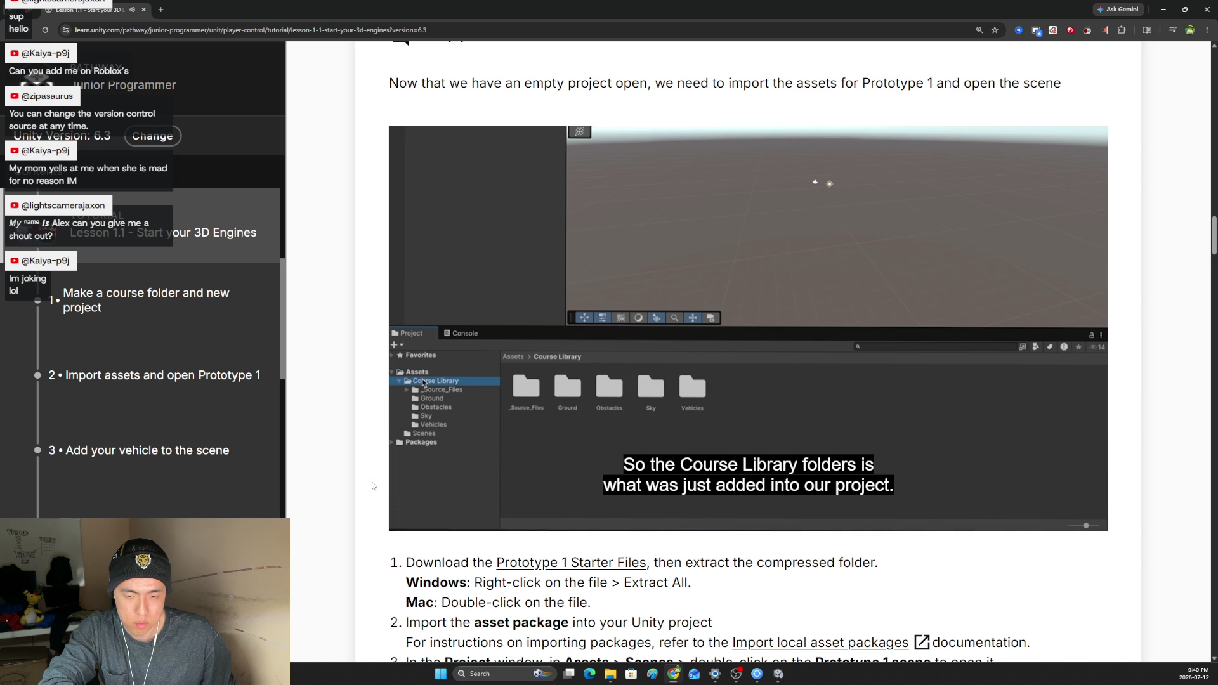
mouse_move(418, 514)
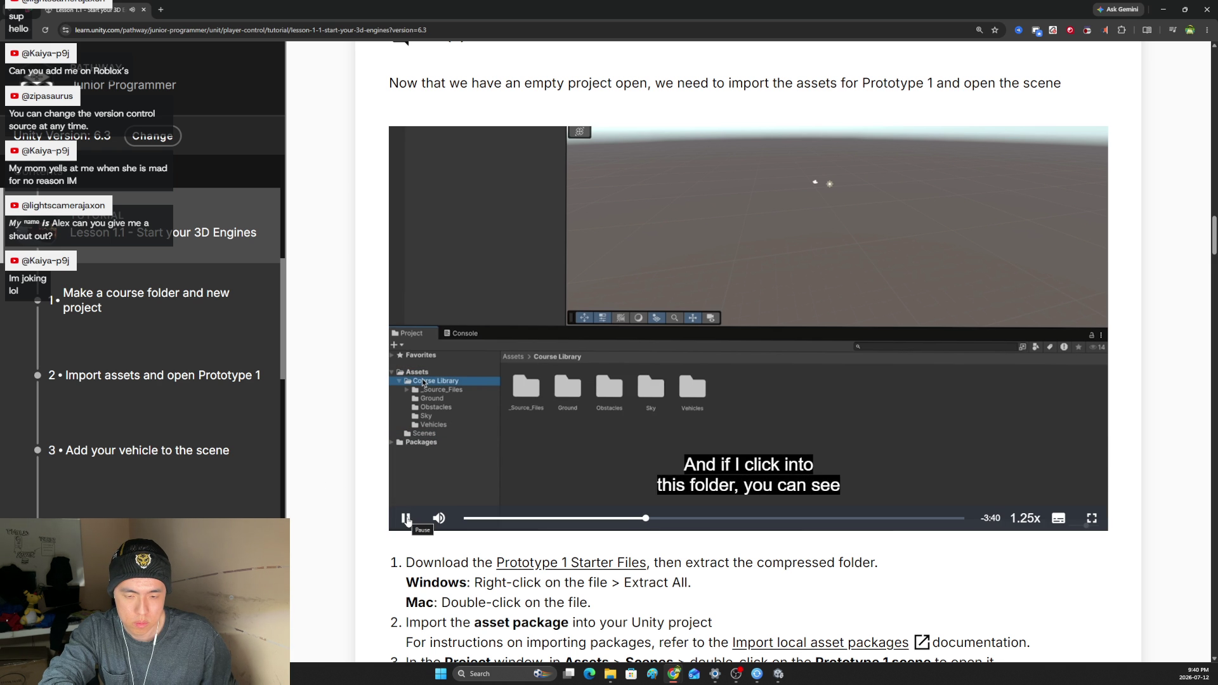
left_click(407, 519)
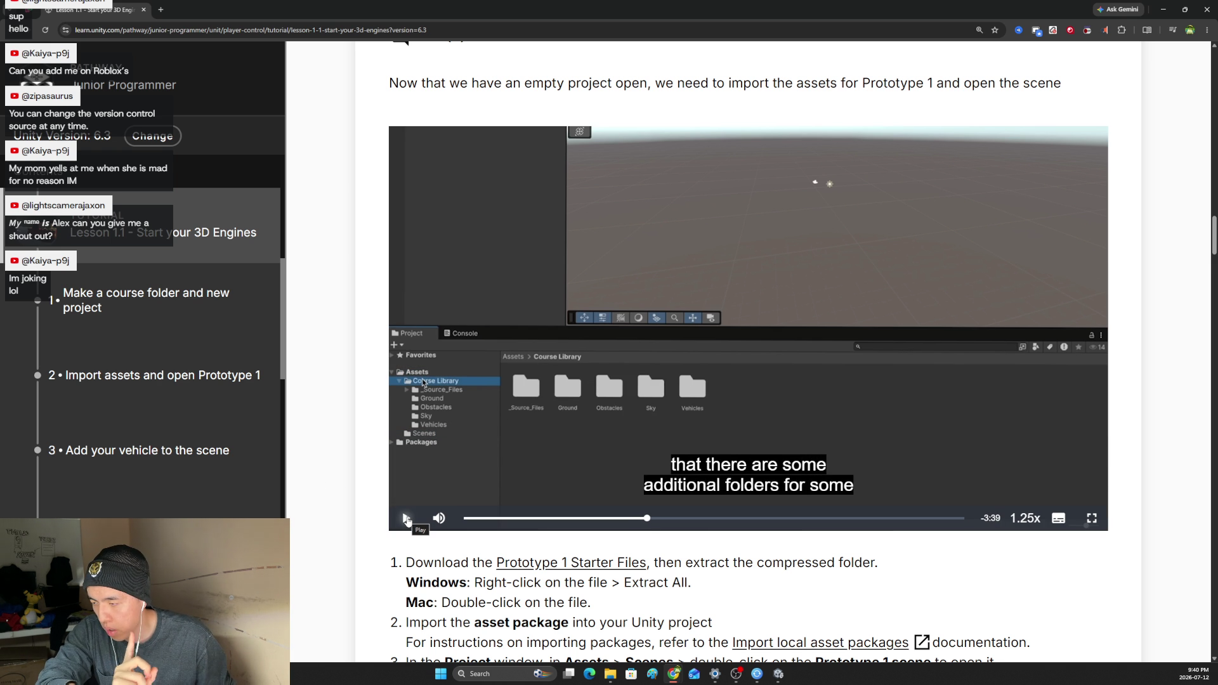
left_click(406, 519)
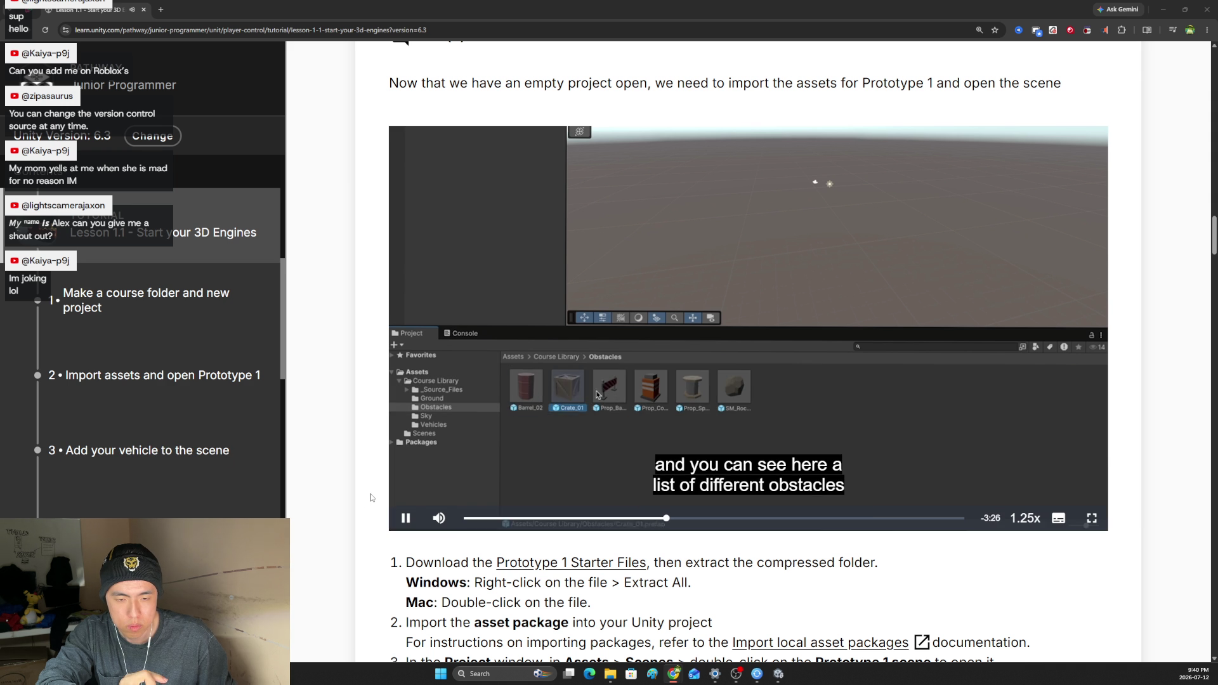
mouse_move(621, 480)
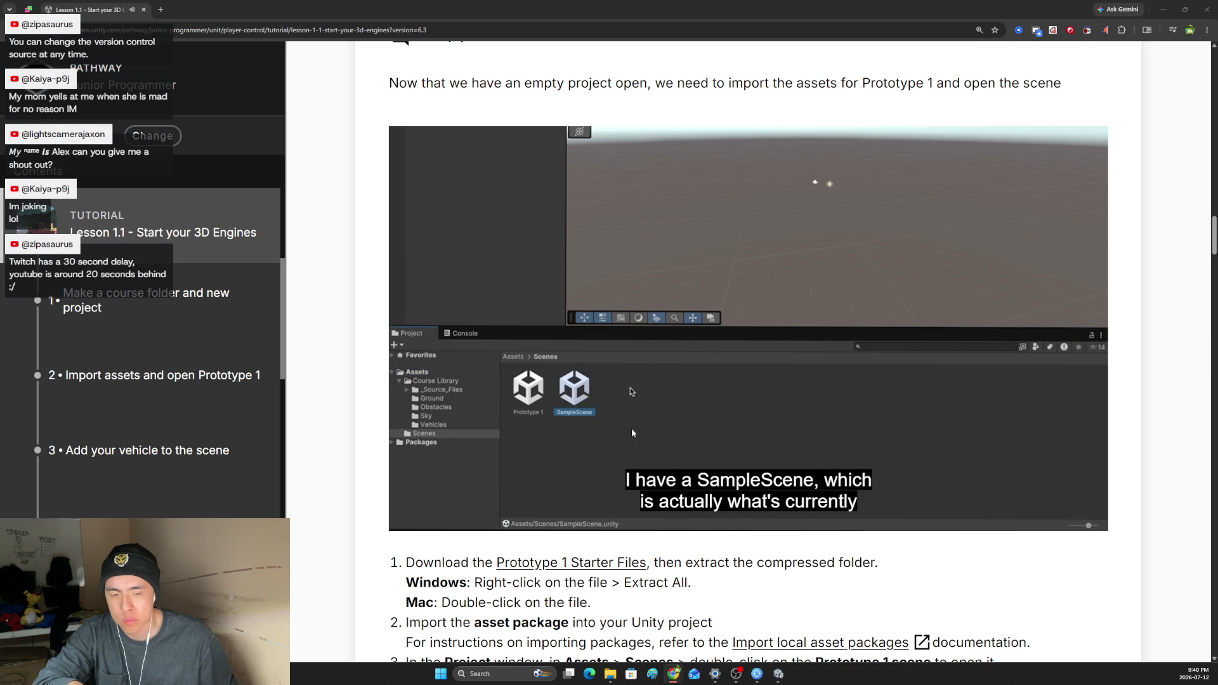
mouse_move(400, 528)
left_click(405, 518)
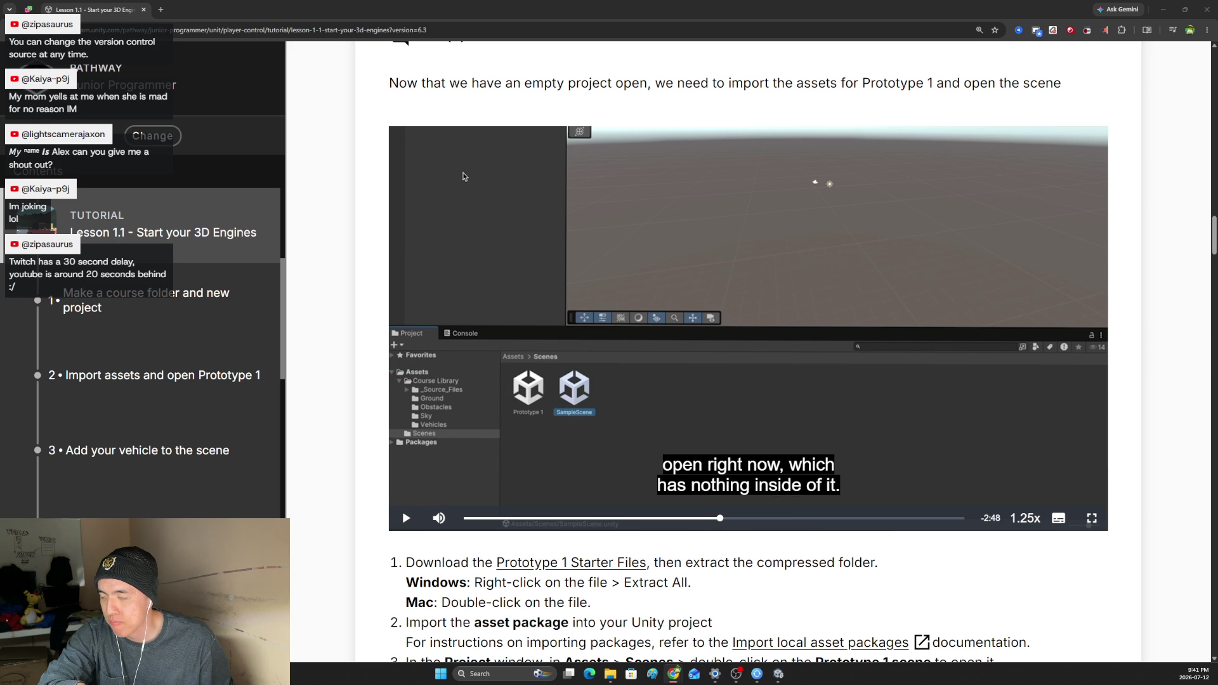
left_click(405, 519)
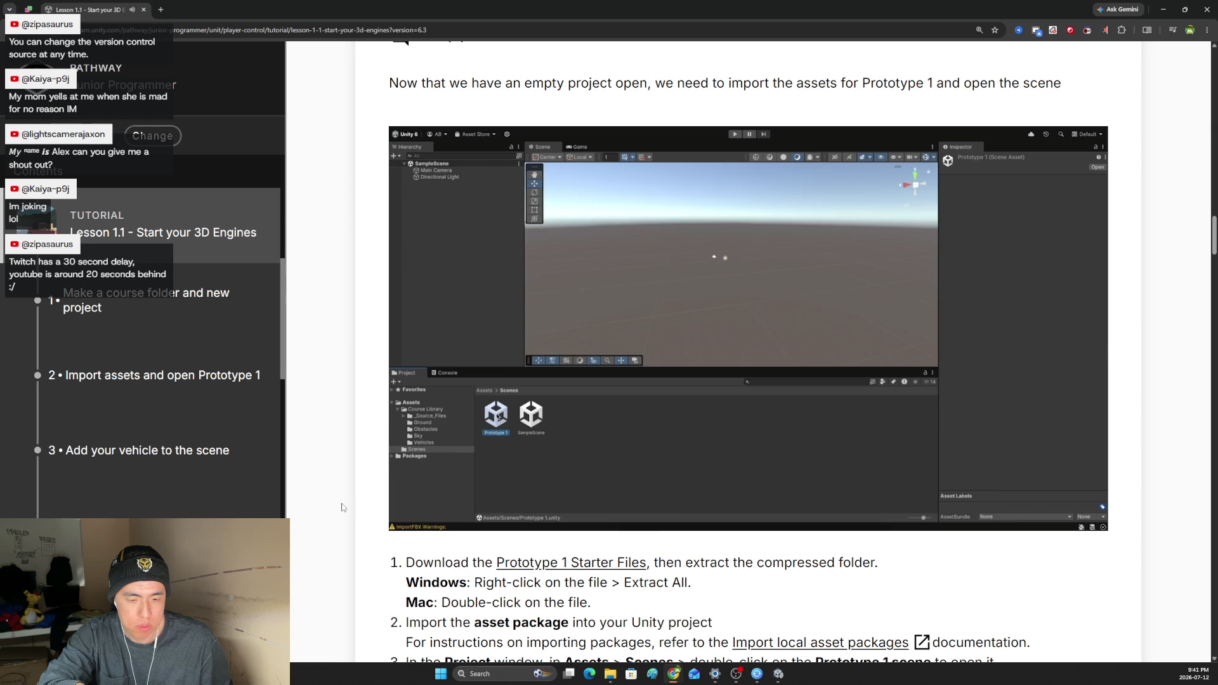
Rewind the step 2 video to where it recaps downloading the Prototype 1 starter files.
left_click(735, 678)
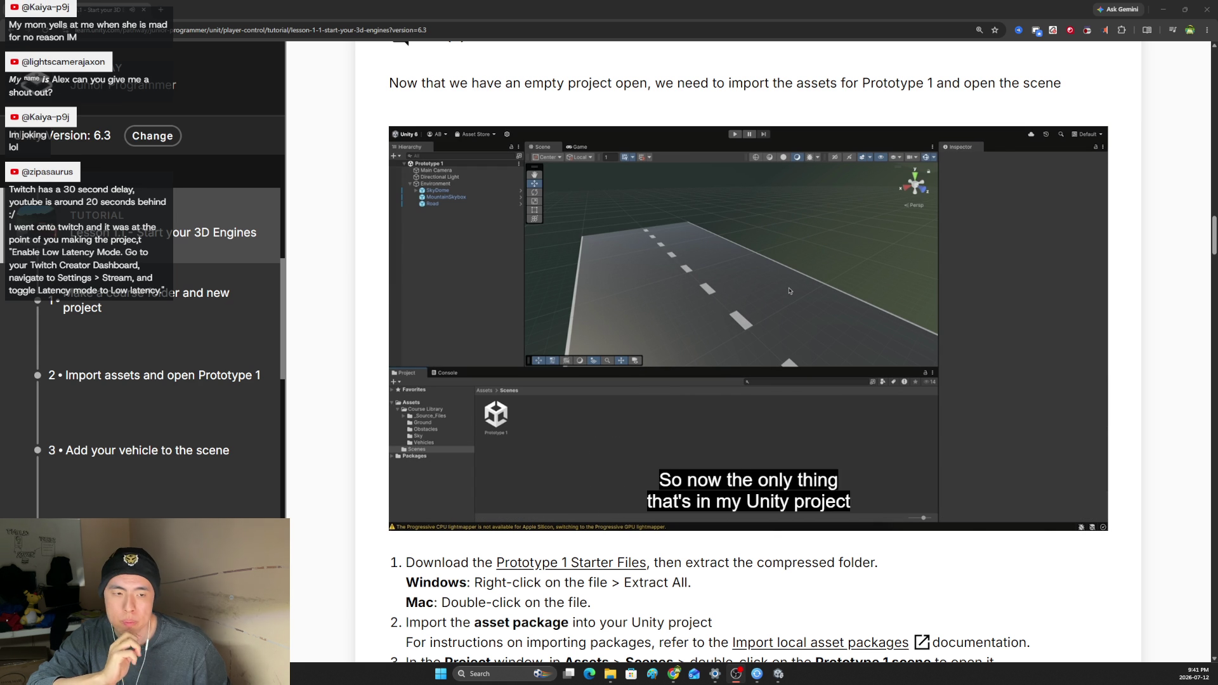
mouse_move(648, 458)
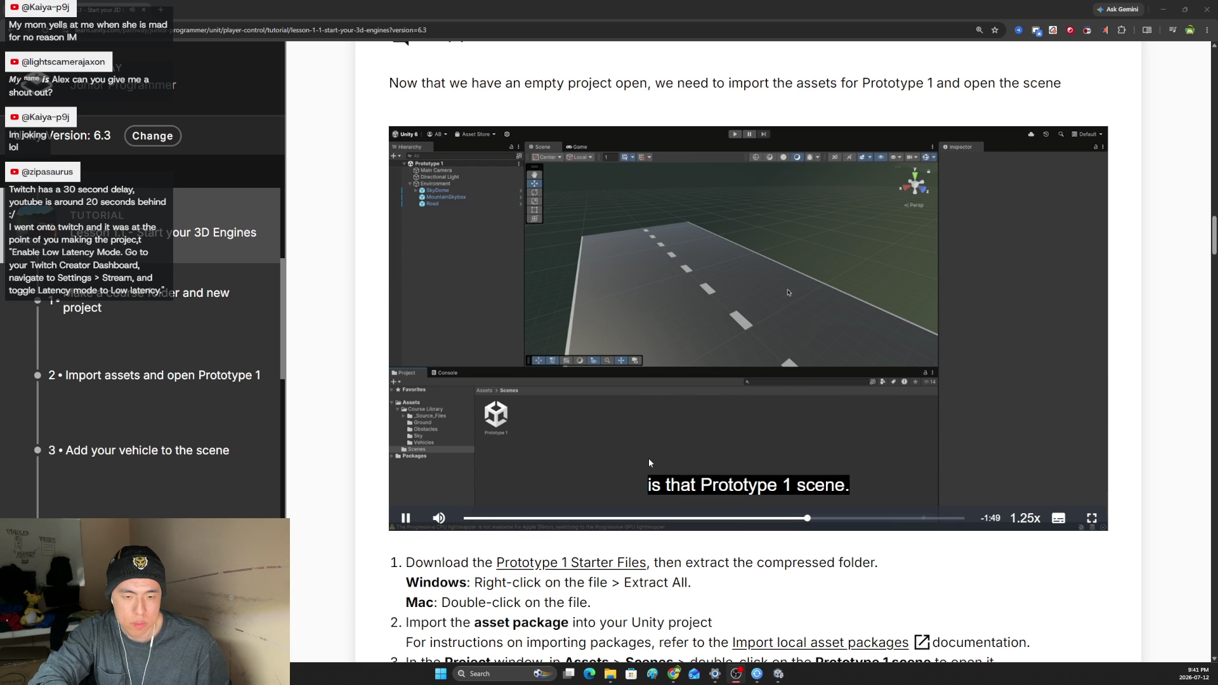
left_click_drag(794, 519, 806, 521)
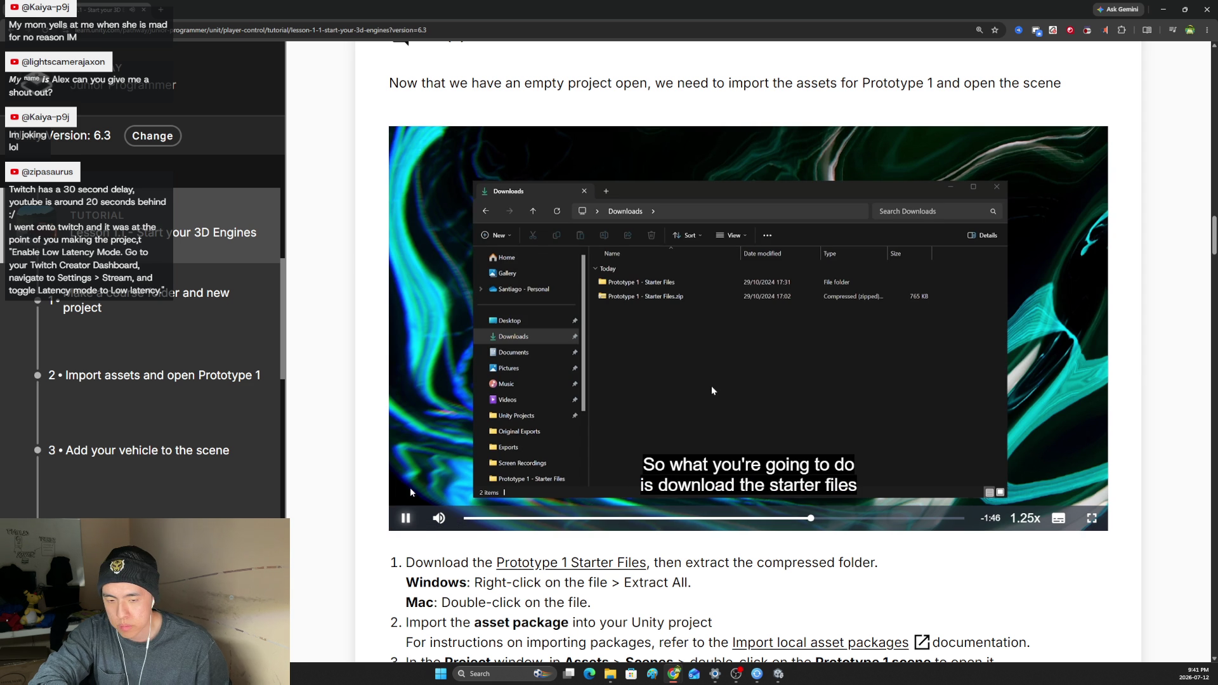
Pause and resume the tutorial video, then switch to the Unity Editor showing My project (2).
left_click(408, 517)
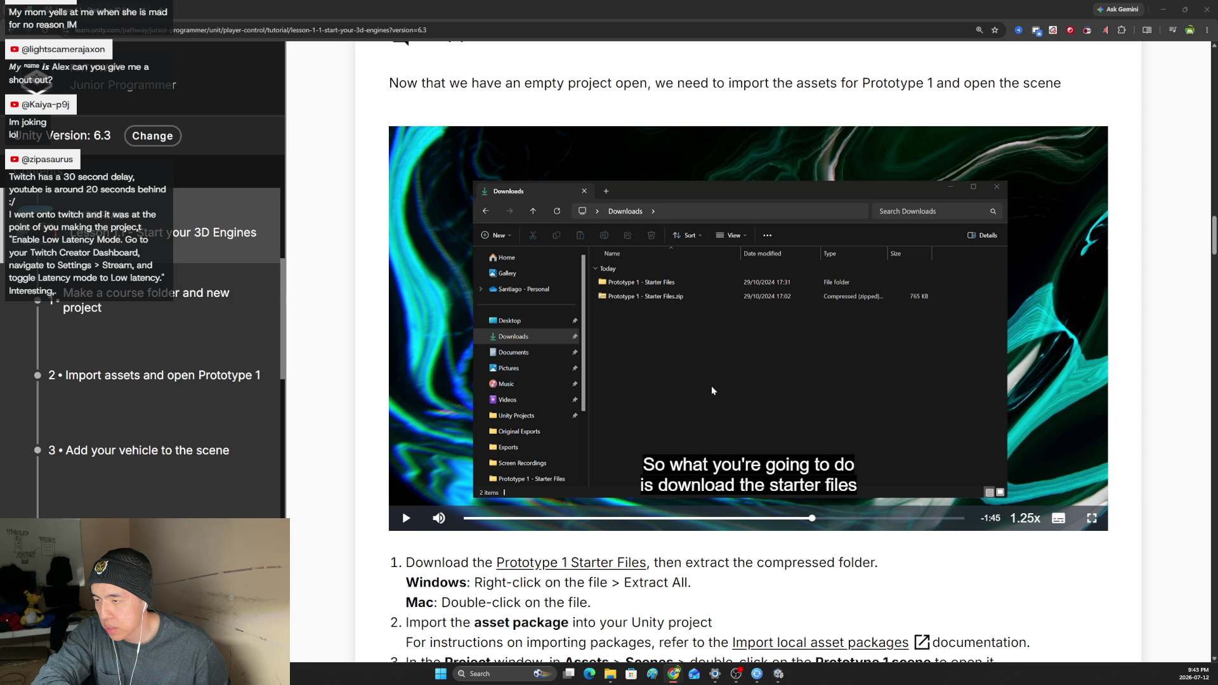
key("space")
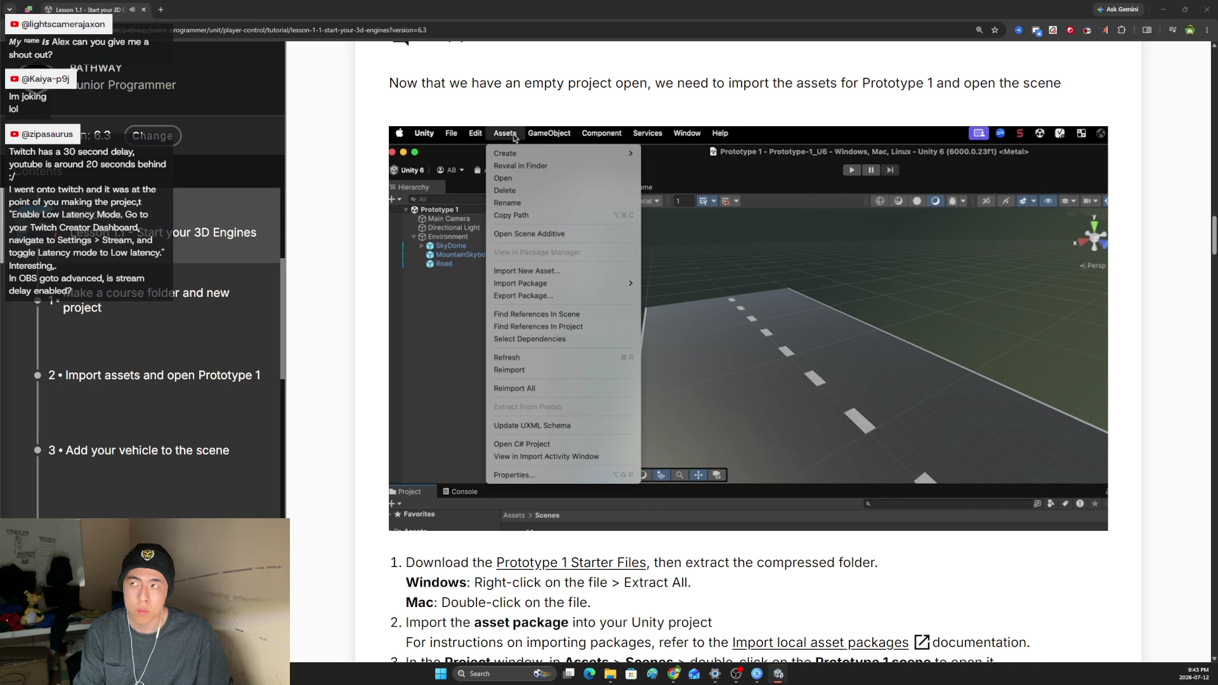
key("alt+Tab")
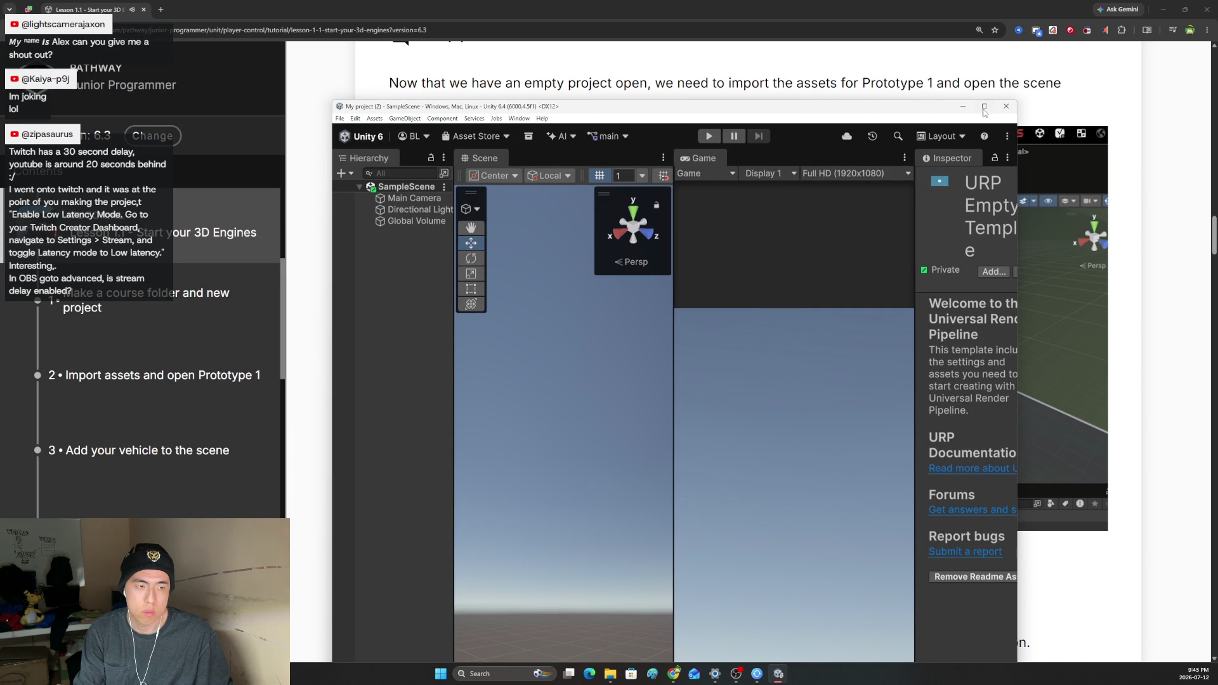
Maximize the Unity Editor window, then switch back to the tutorial lesson page.
left_click(985, 107)
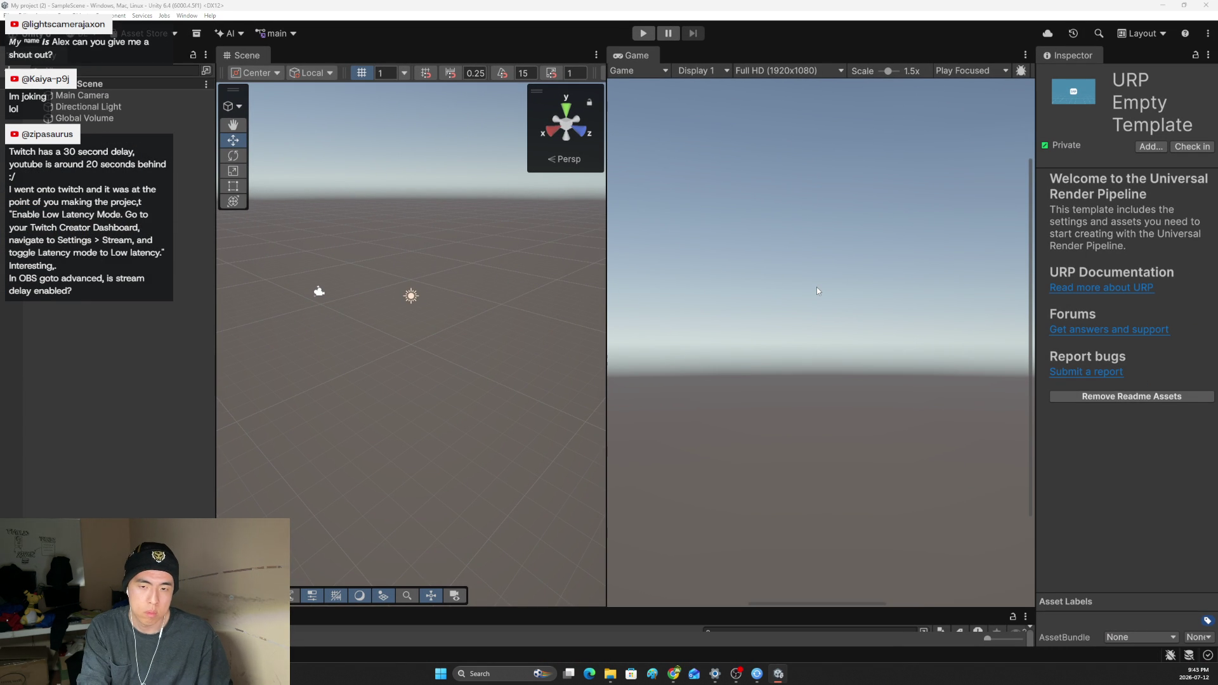
key("alt+Tab")
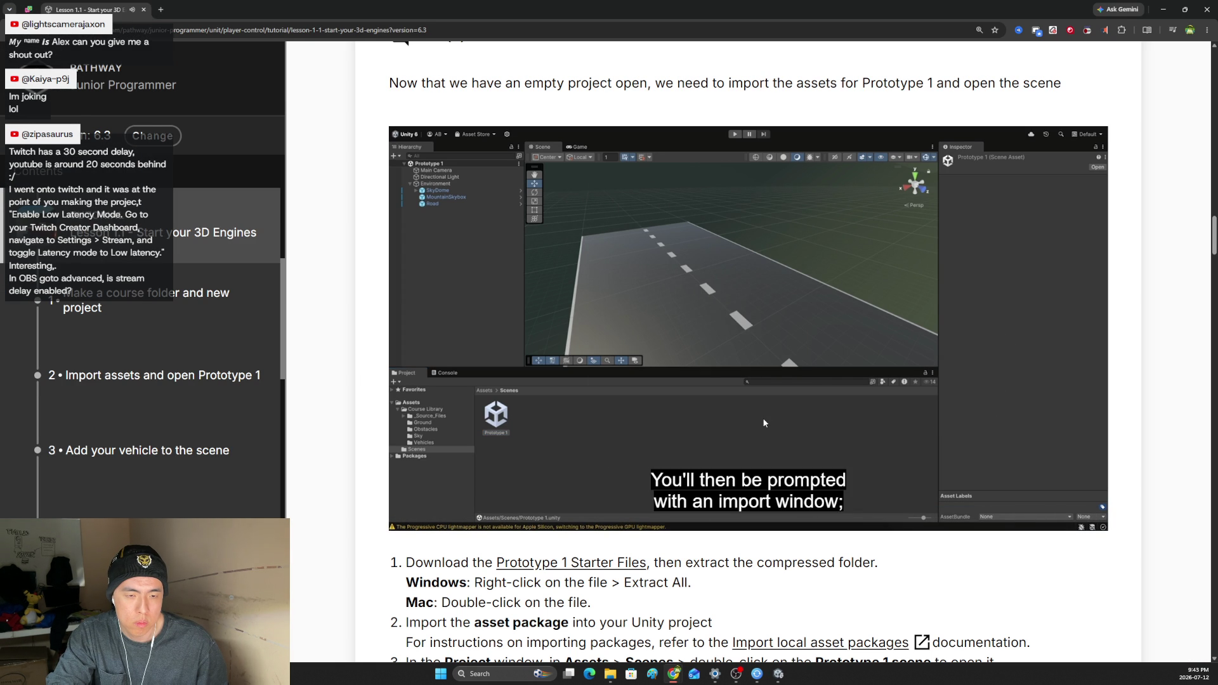
Pause the tutorial video with 0:45 left and move the OBS Settings window over the lesson.
left_click(780, 677)
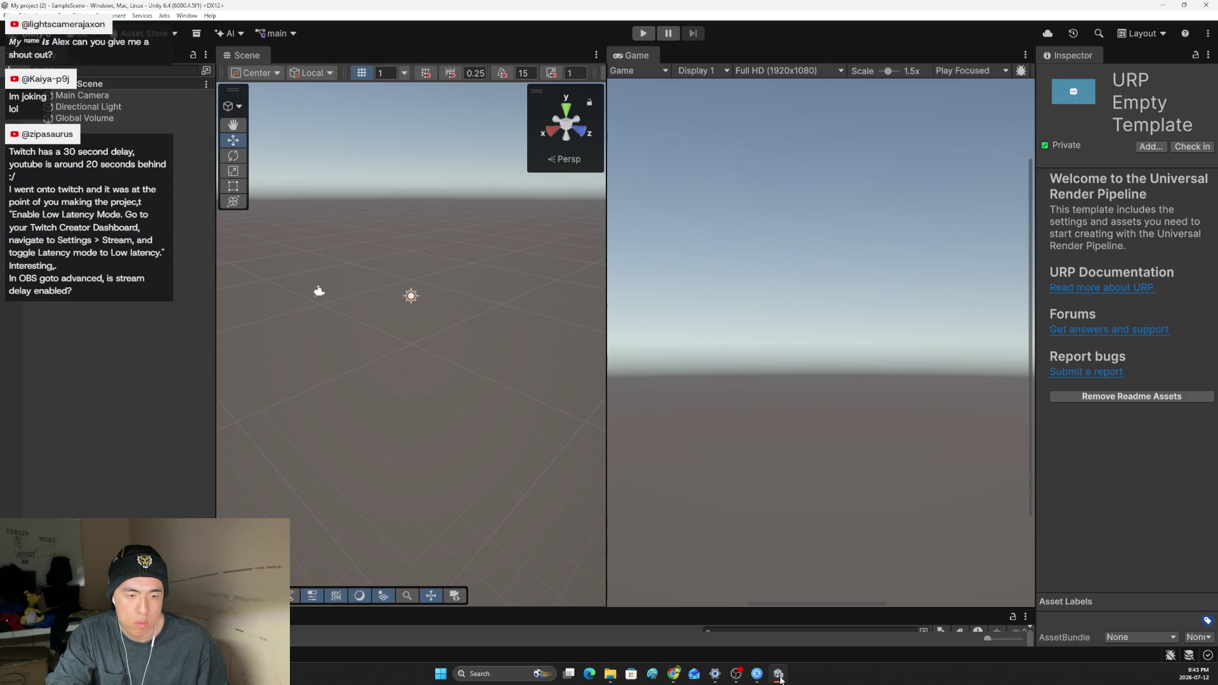
left_click(780, 676)
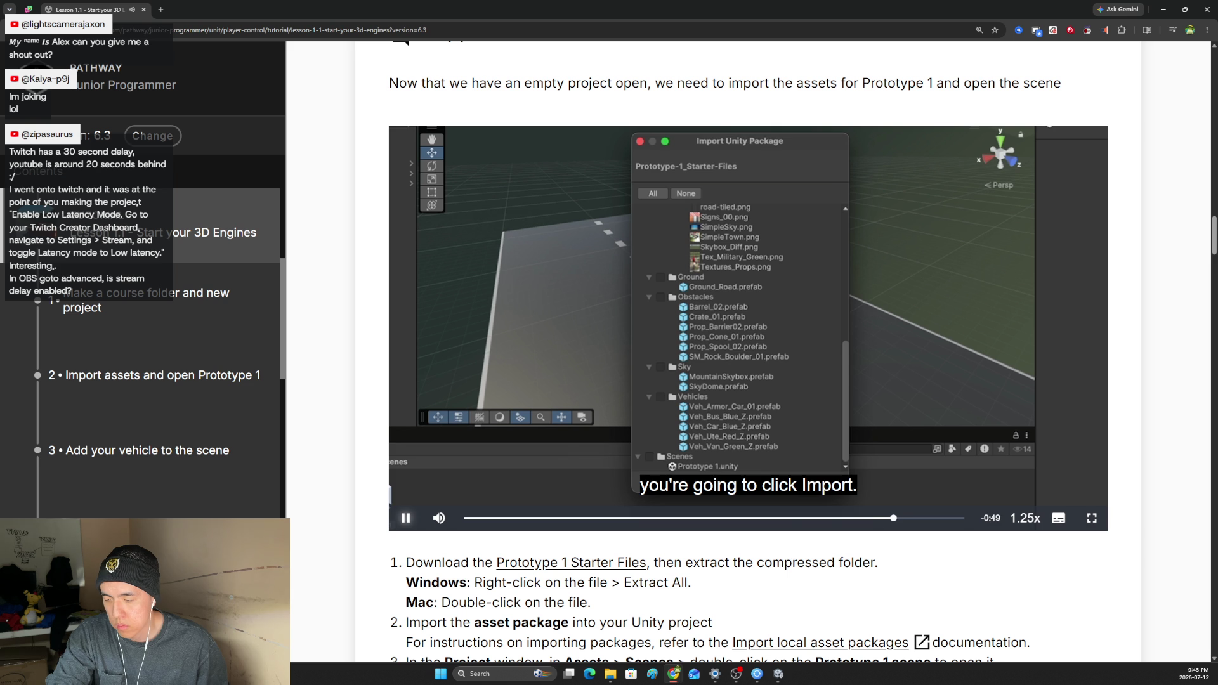
left_click(408, 527)
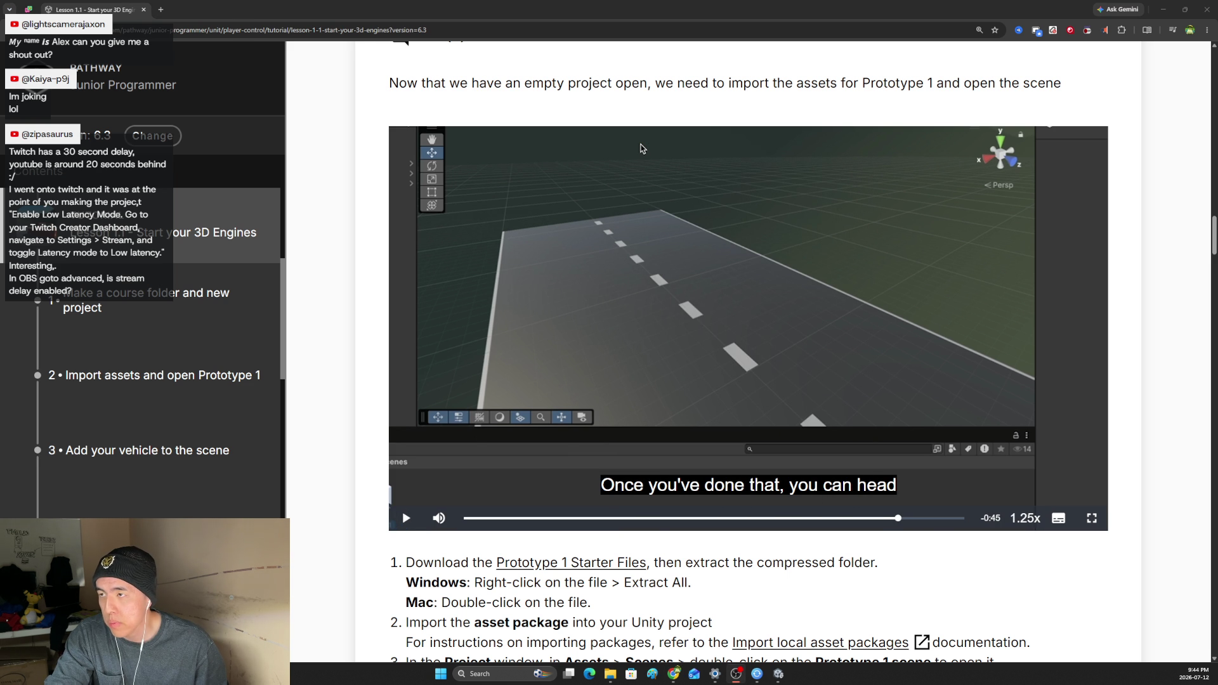
left_click_drag(242, 61, 559, 231)
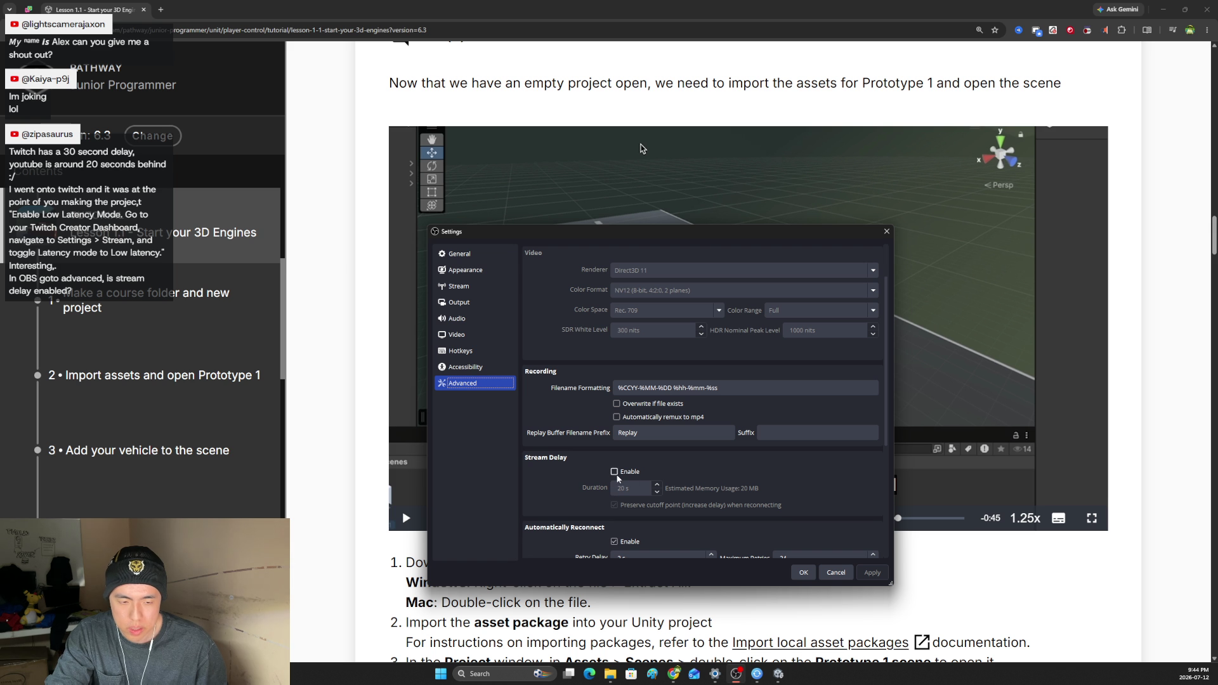
Enable OBS Stream Delay with a duration of 0, close settings, and resume the tutorial video.
scroll(624, 490, "up", 1)
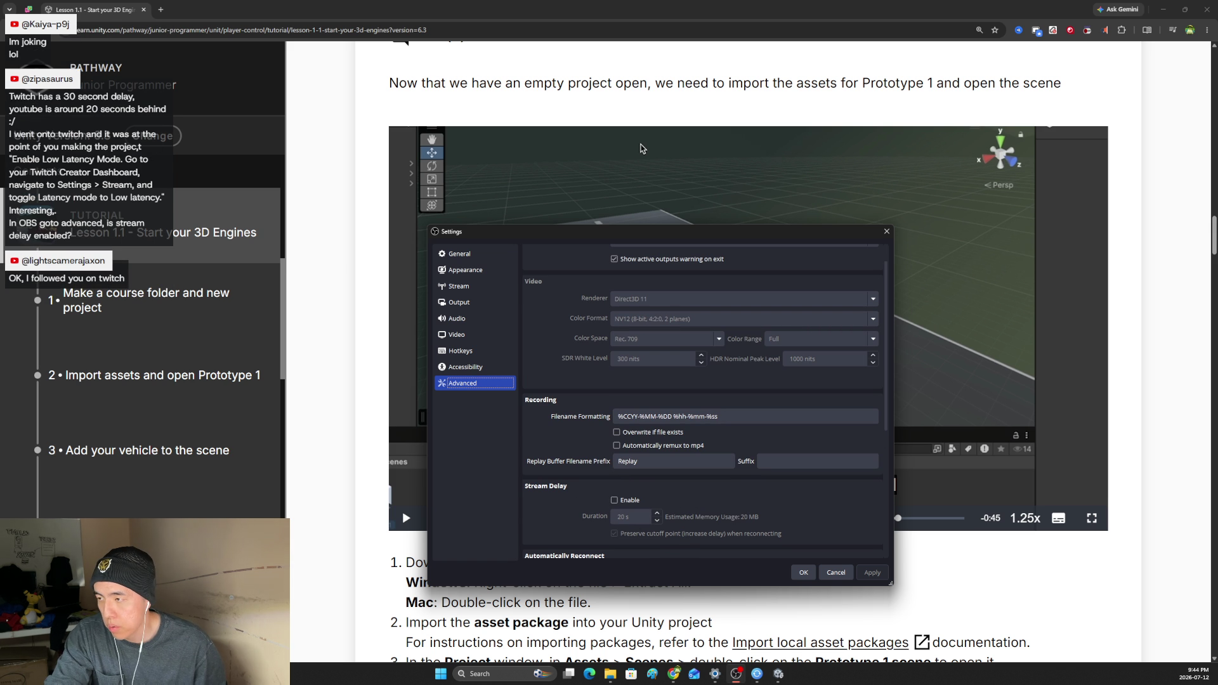
left_click(642, 148)
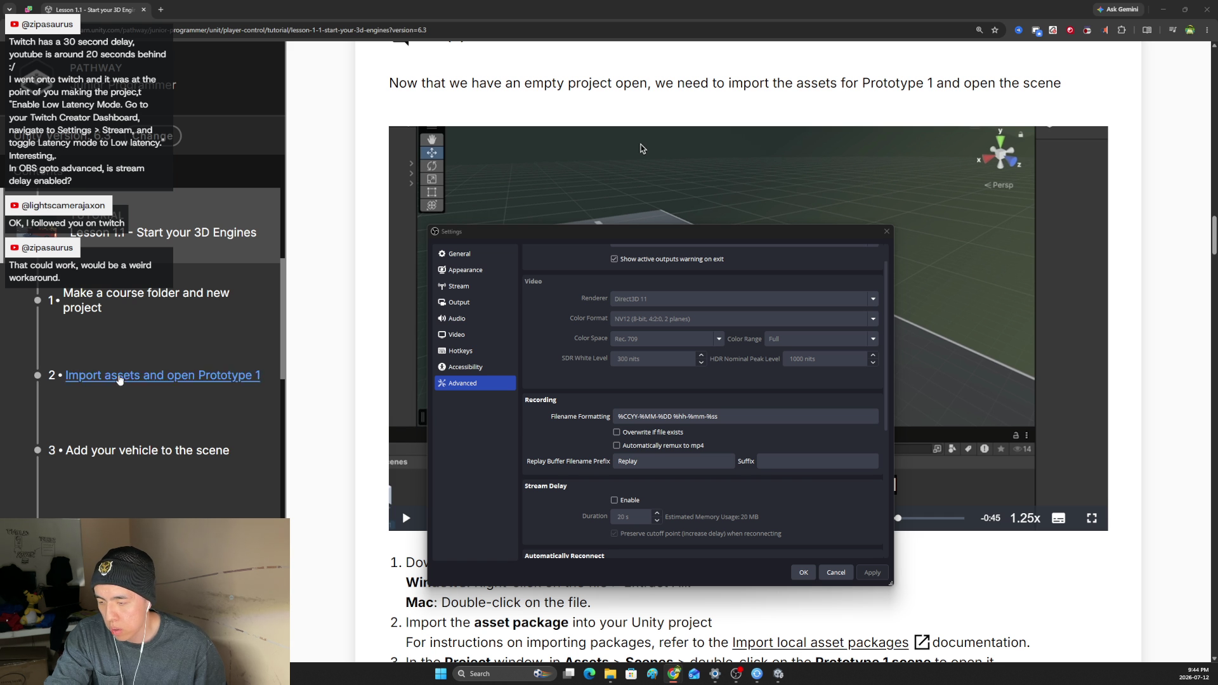
scroll(540, 403, "down", 3)
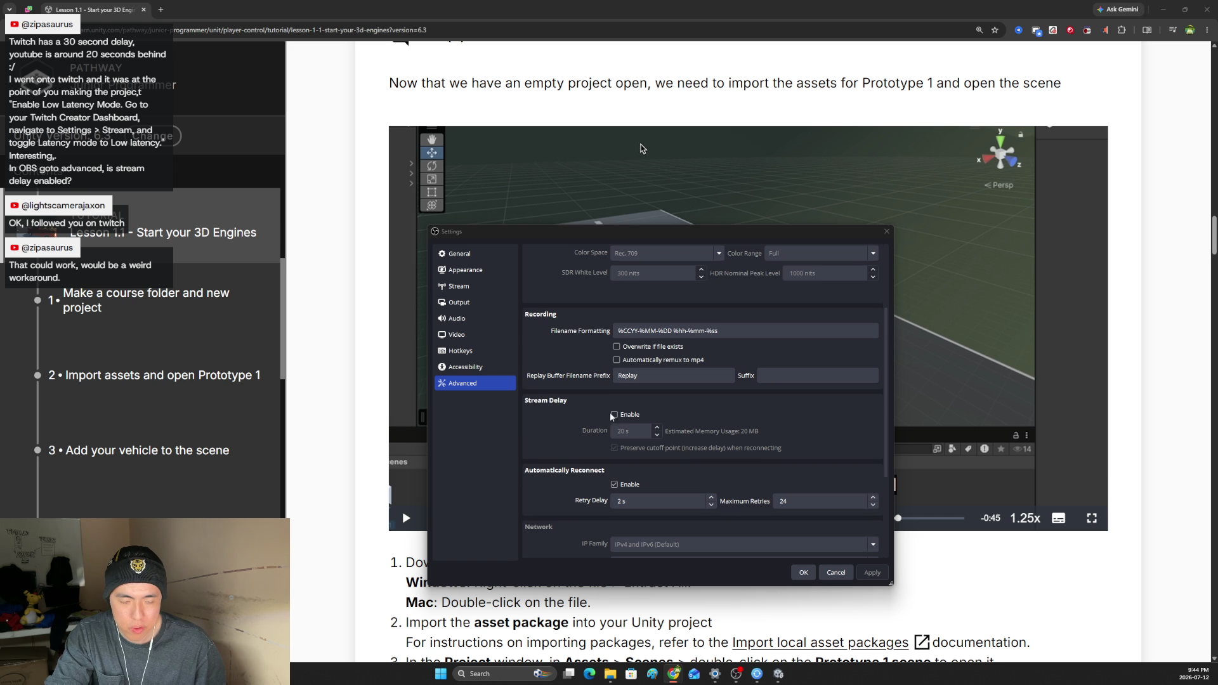
left_click(614, 415)
left_click(656, 436)
left_click(655, 437)
type("15")
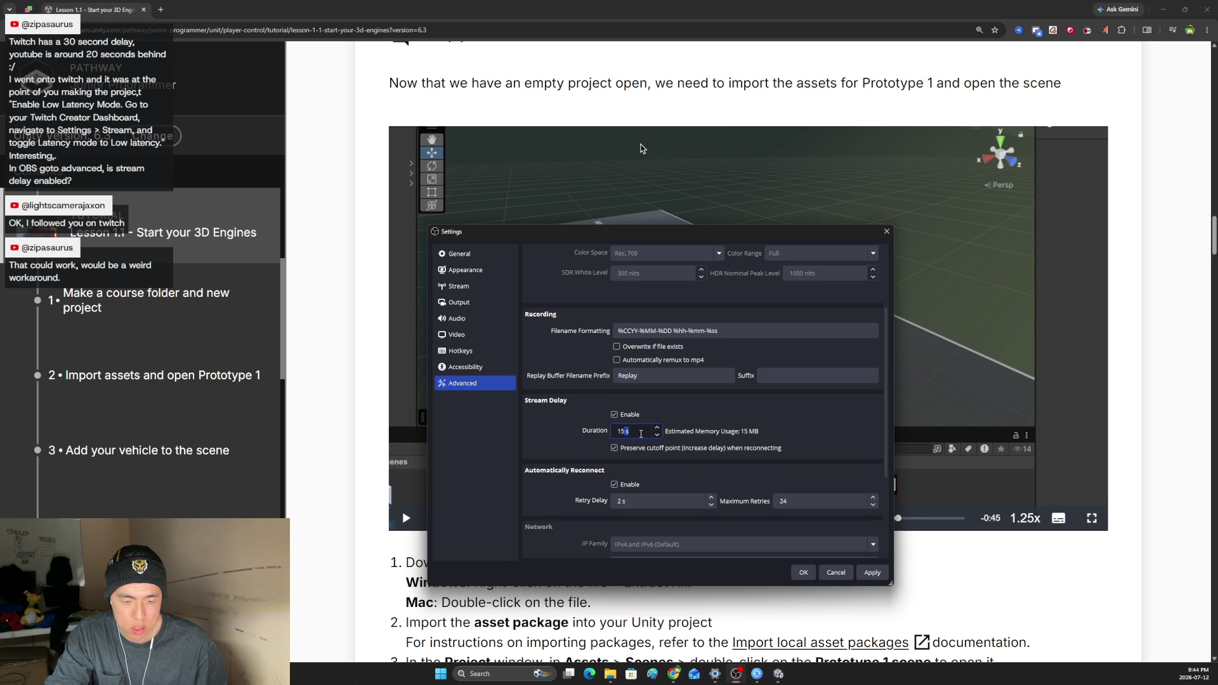
type("0")
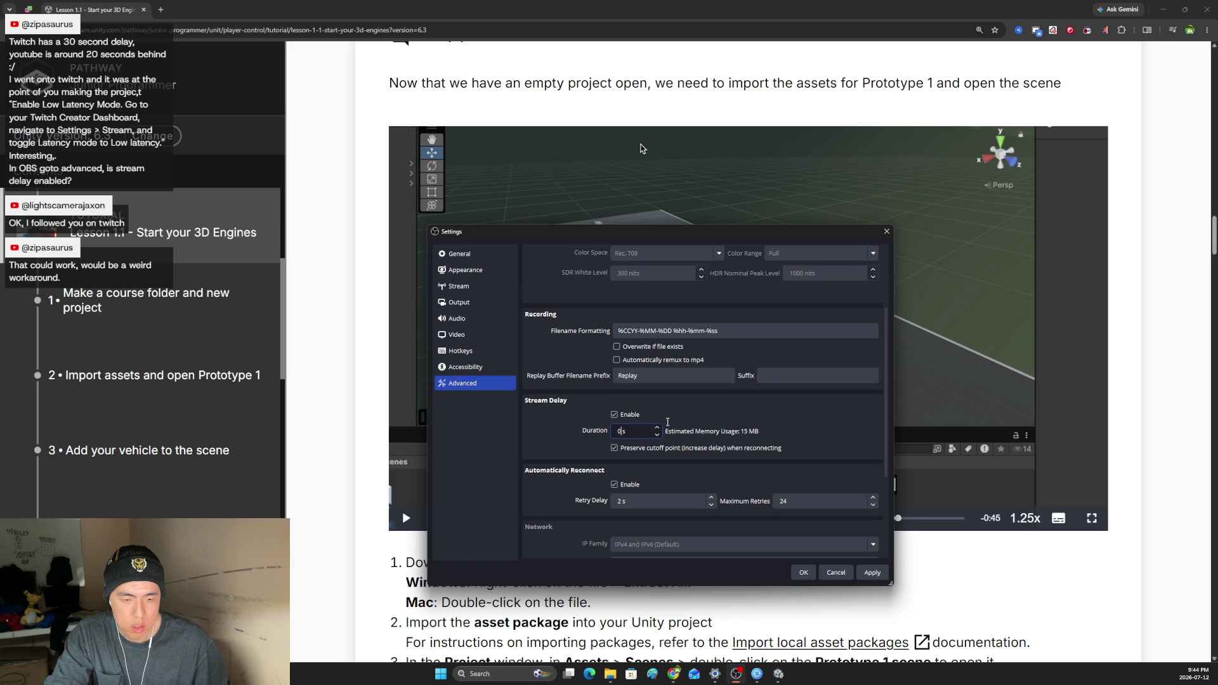
key("Return")
left_click(611, 412)
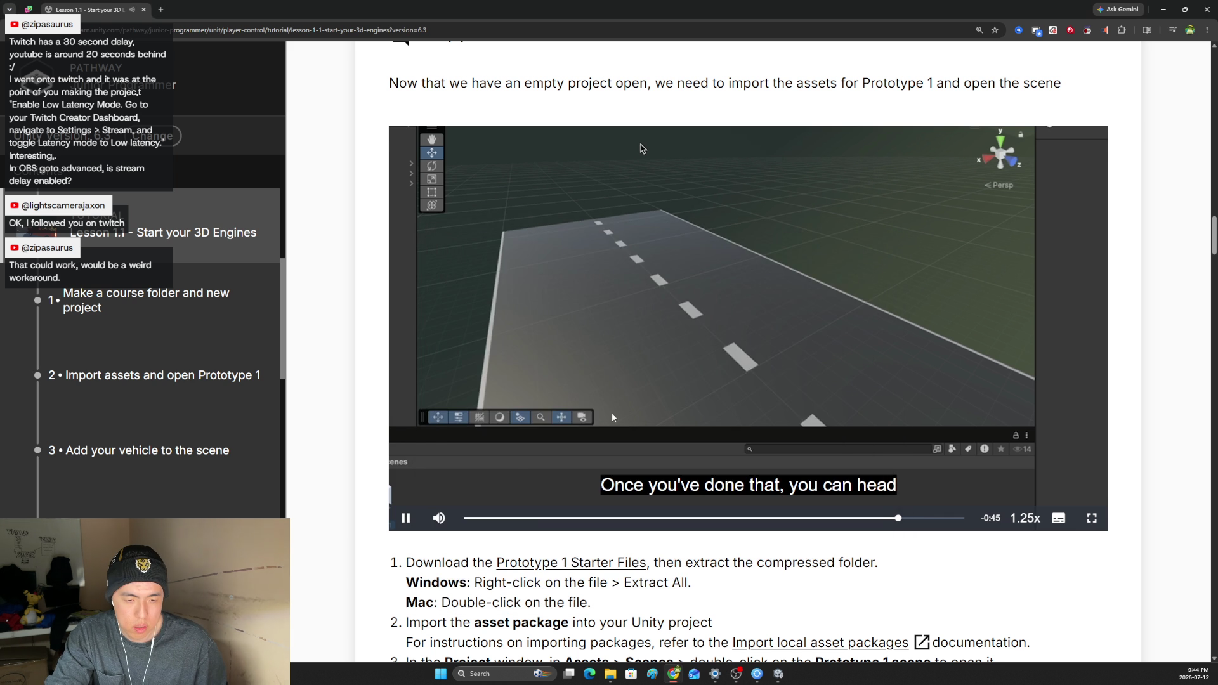
Check Windows sound output settings, then right-click the Prototype 1 Starter Files link.
left_click(715, 674)
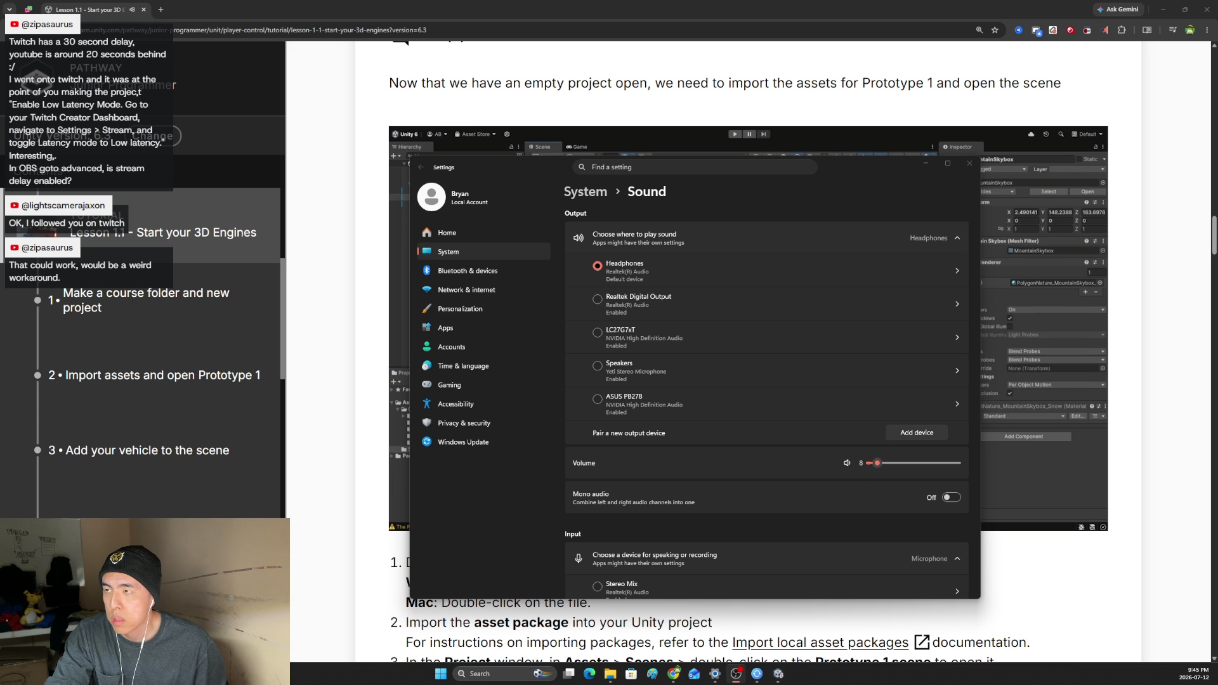
left_click(969, 164)
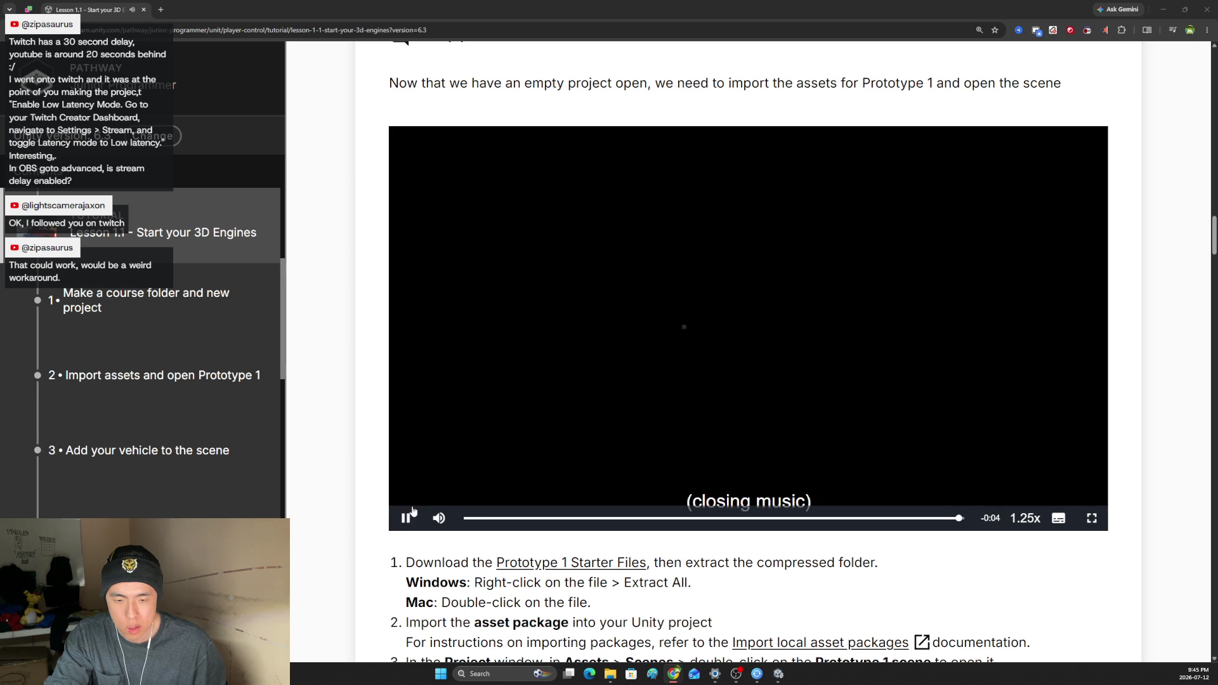
mouse_move(439, 510)
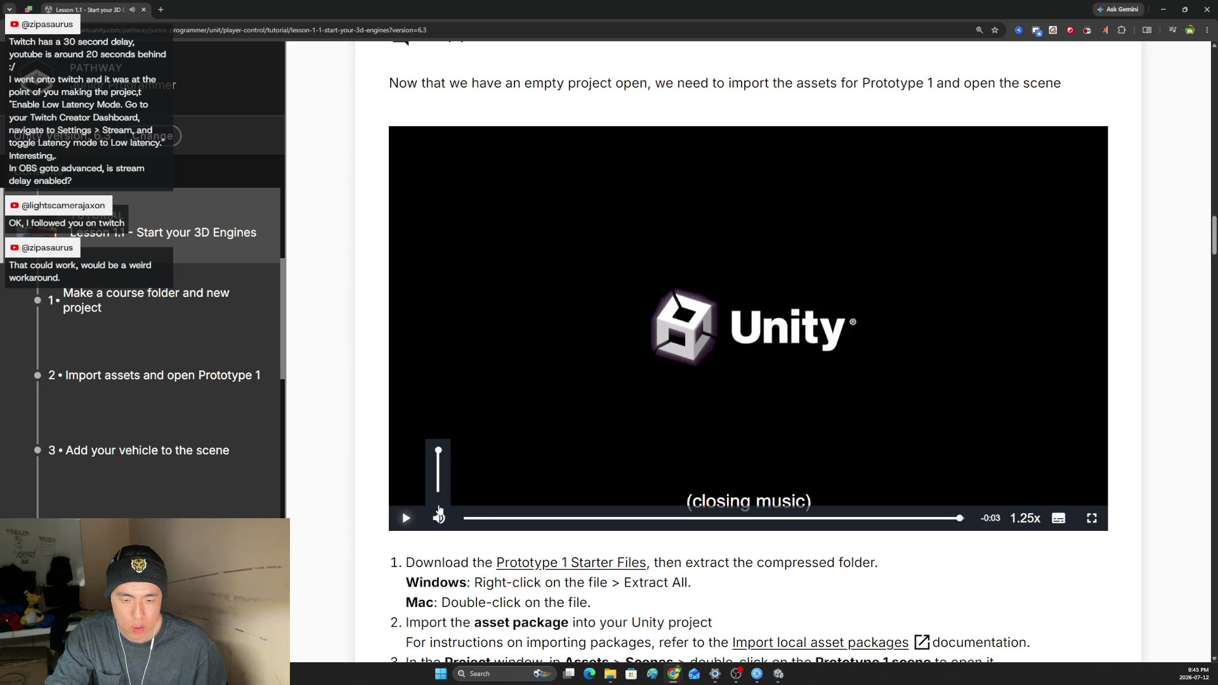
scroll(439, 511, "down", 3)
right_click(593, 380)
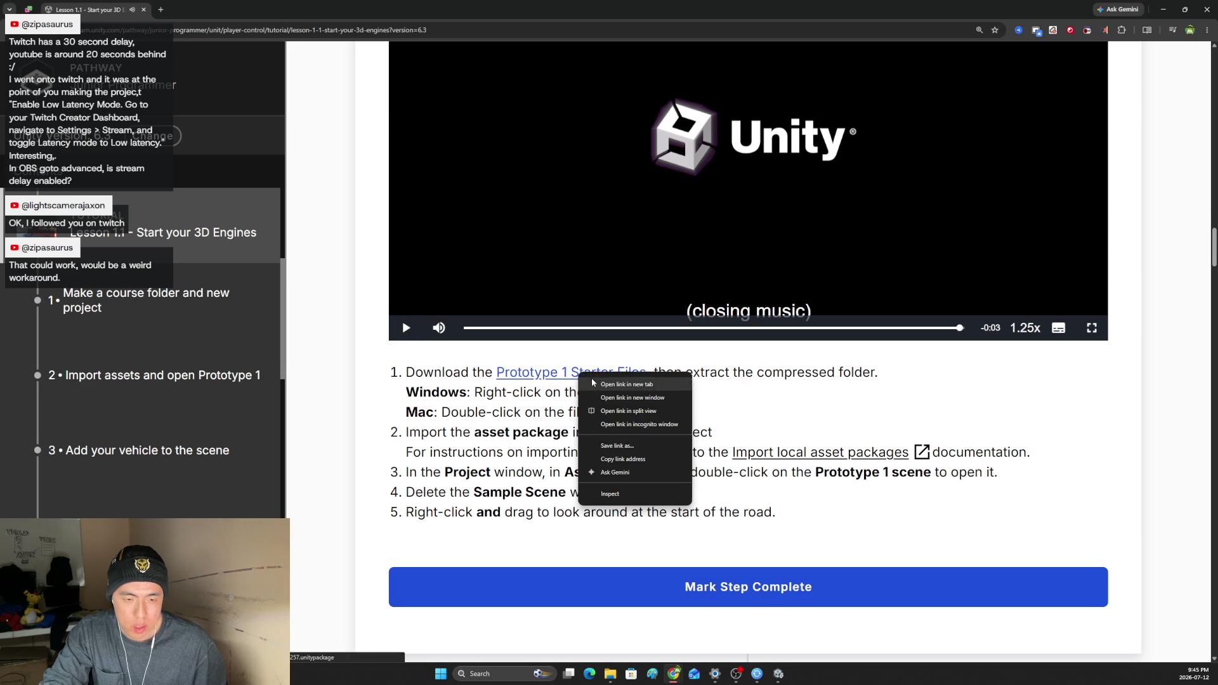
Open the starter files link in a new tab, revisit the package-import part, and pause the video.
left_click(626, 384)
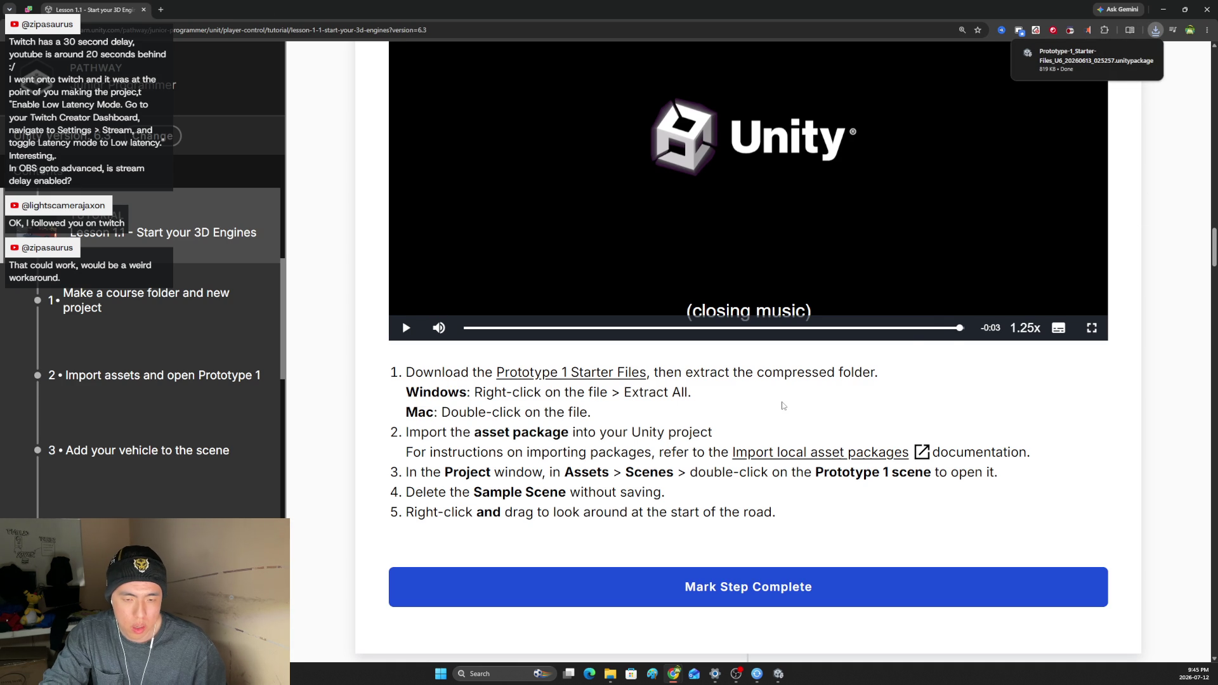
left_click(889, 328)
scroll(889, 327, "up", 2)
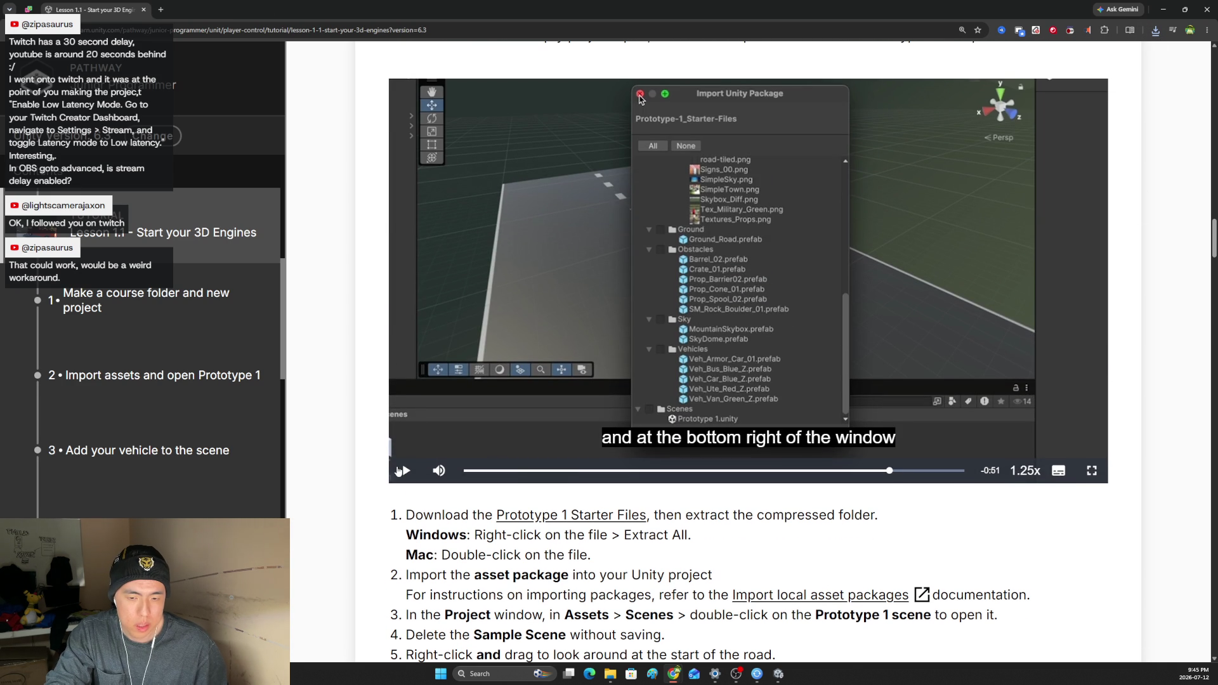
left_click(938, 472)
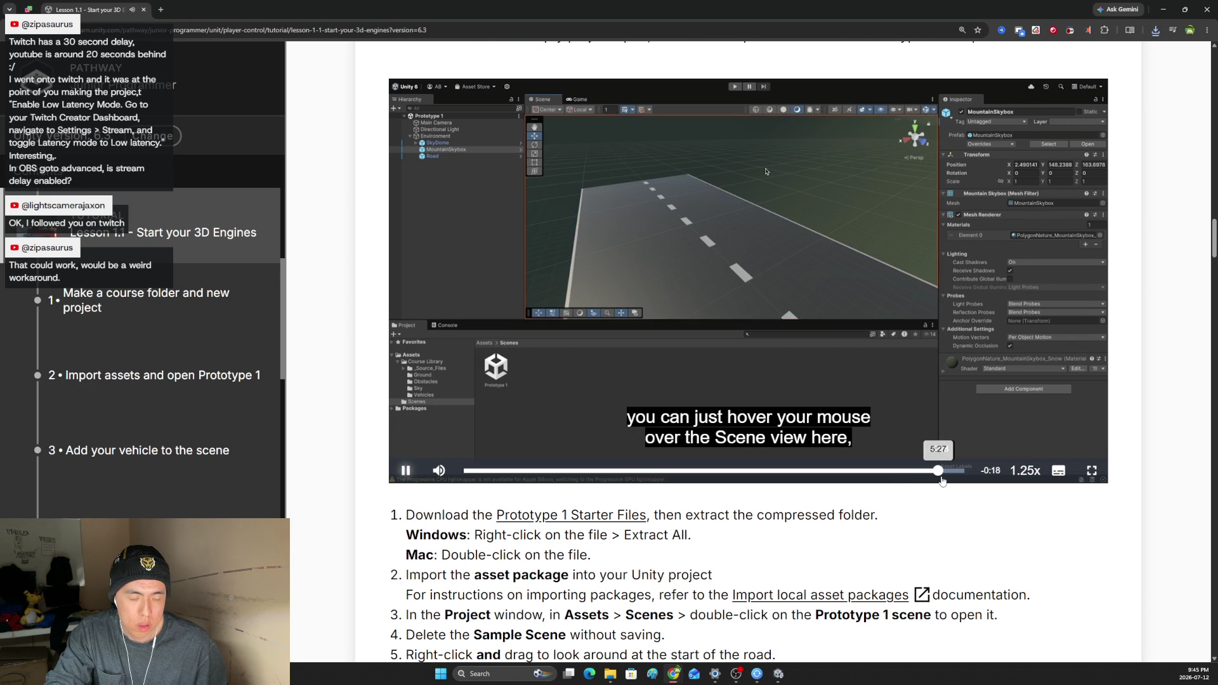
left_click(407, 471)
scroll(761, 381, "down", 3)
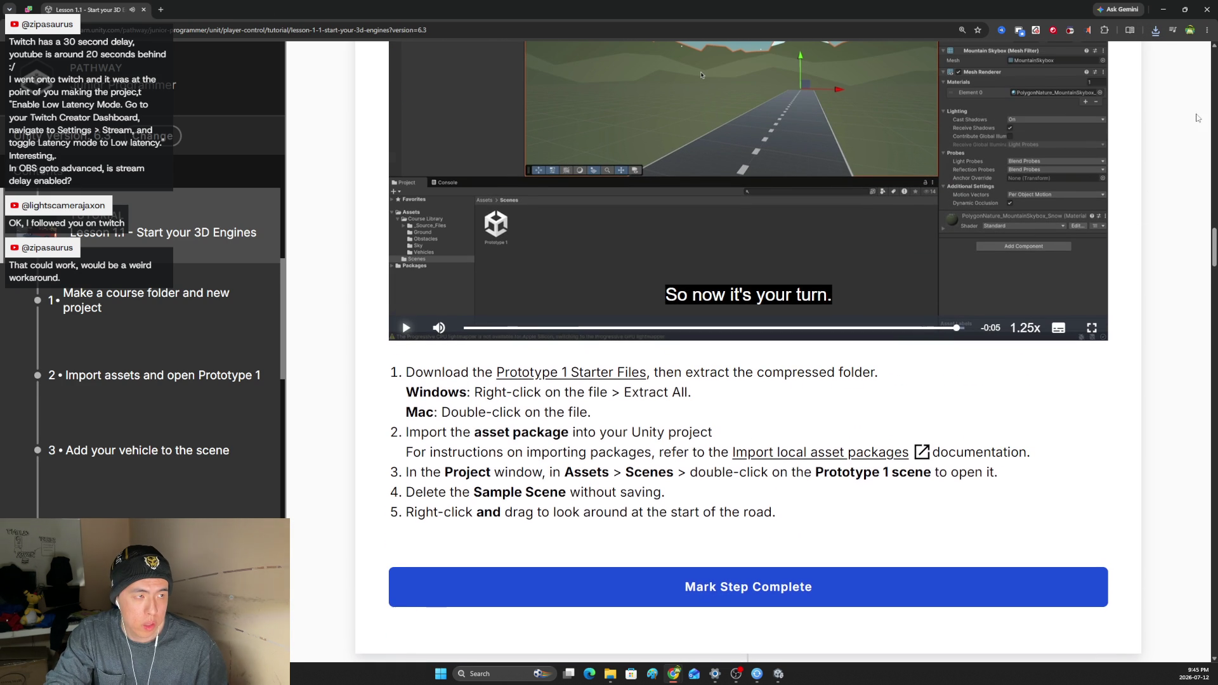
Open the downloaded starter files package from Chrome's downloads and bring Unity Editor forward.
left_click(1156, 30)
left_click(1134, 77)
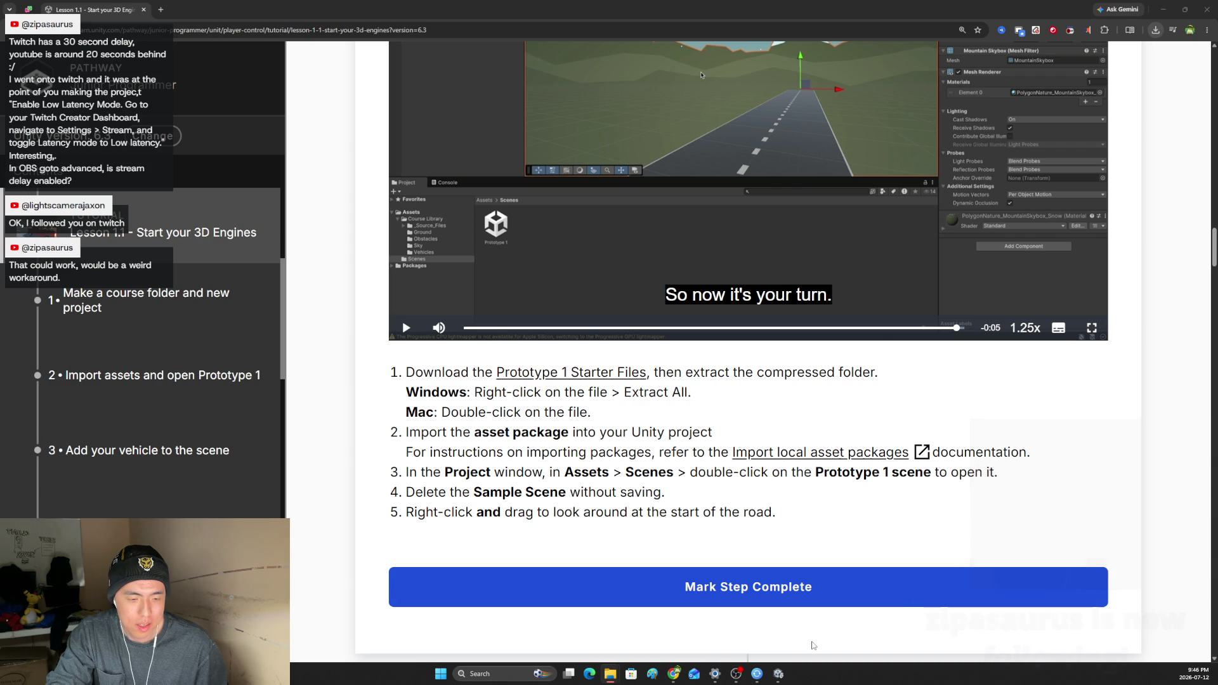
left_click(780, 676)
left_click(781, 679)
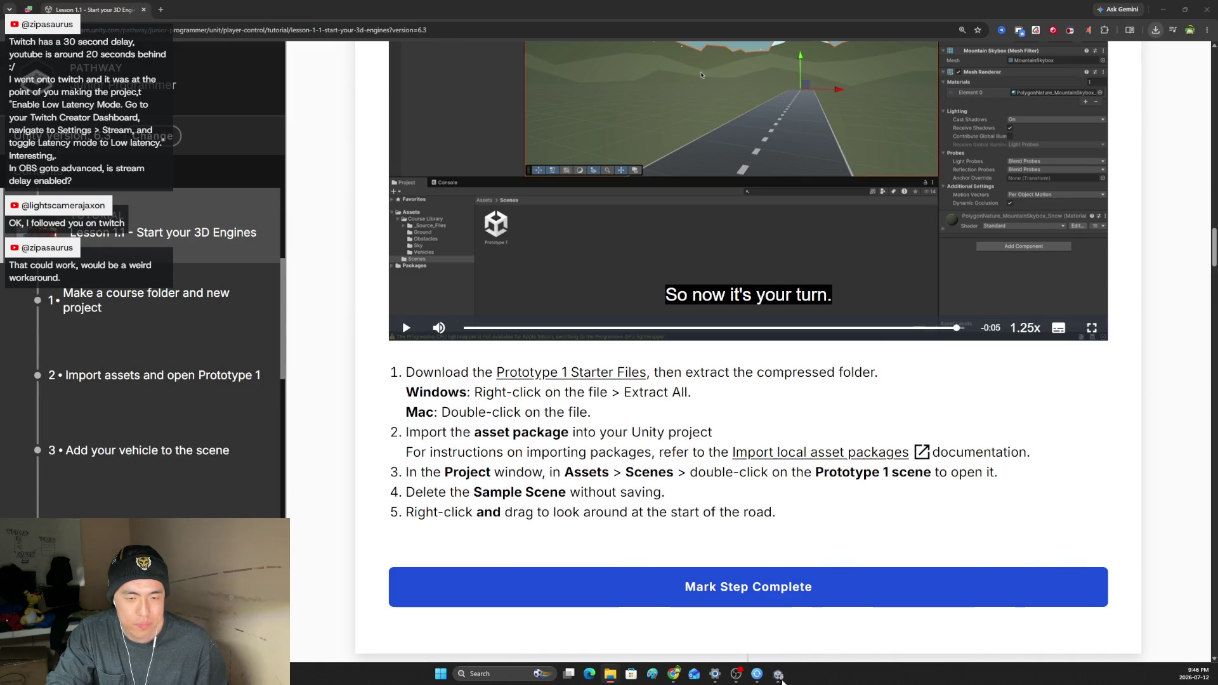
left_click(781, 679)
left_click(781, 679)
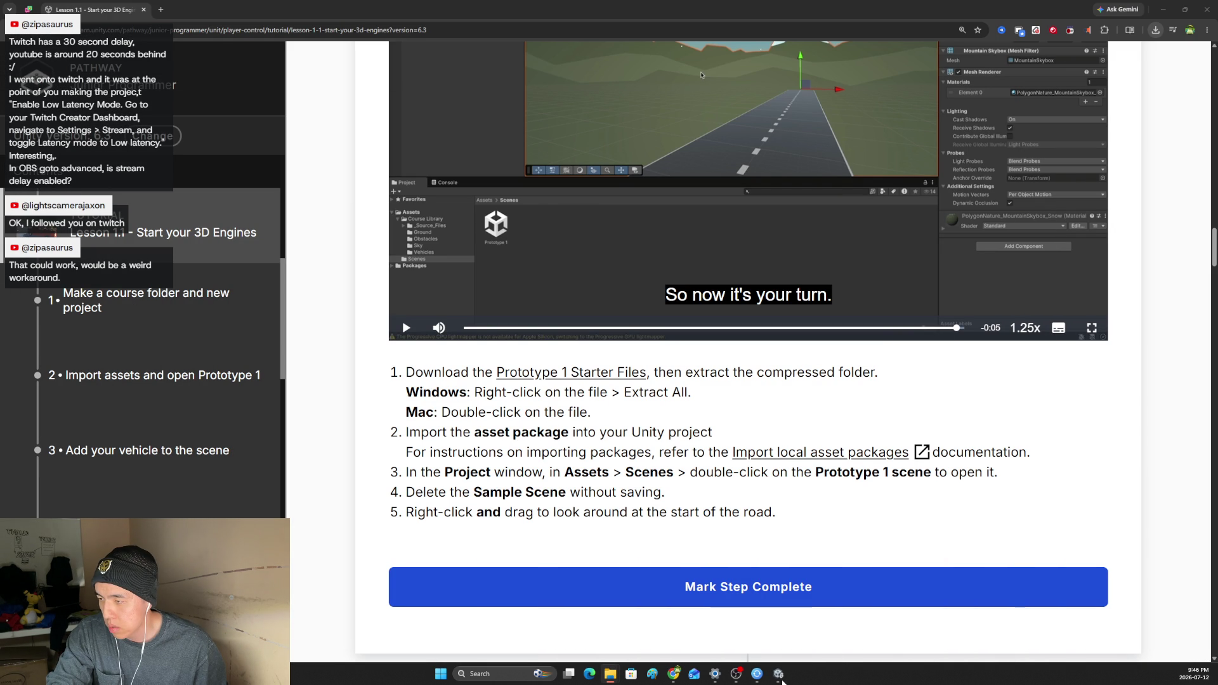
left_click(781, 677)
left_click(782, 677)
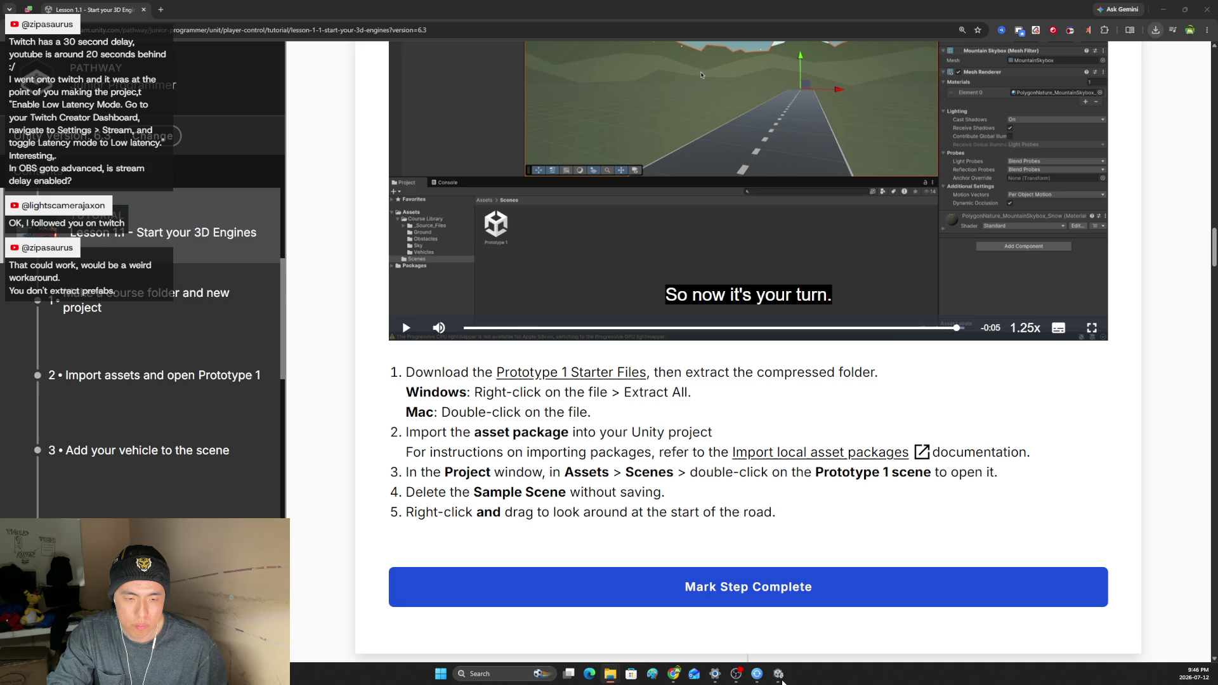
left_click(781, 677)
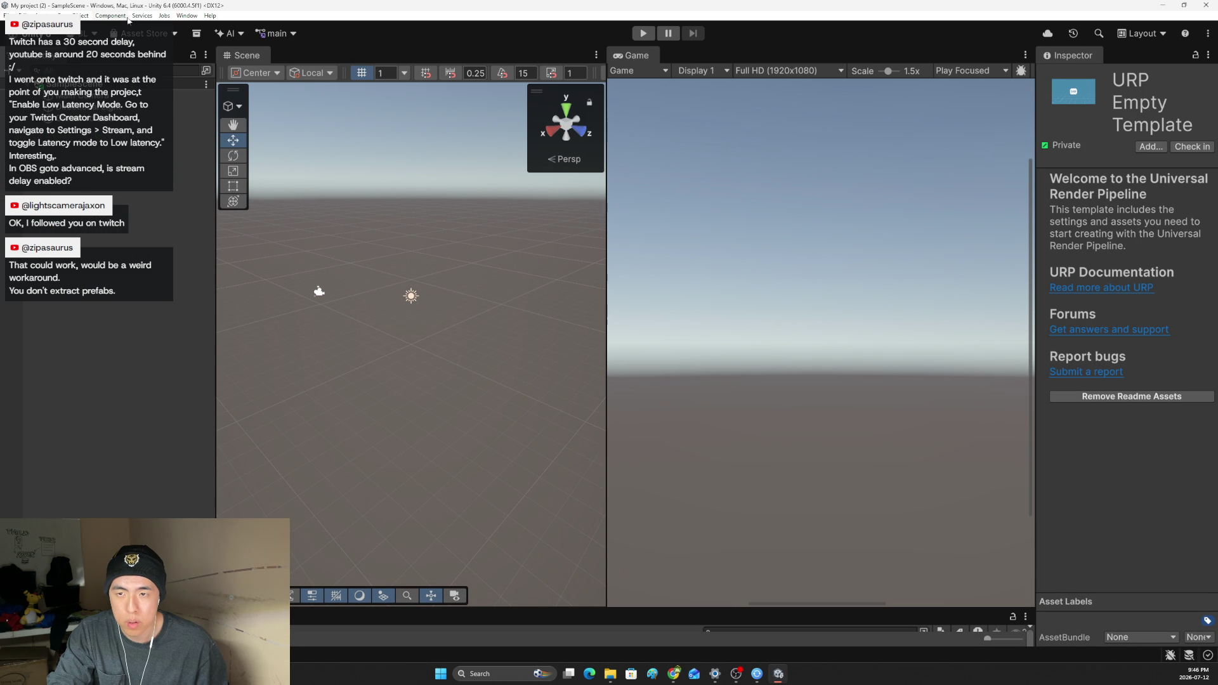
Import the Prototype-1 Starter Files custom package and scroll through its Course Library asset list.
left_click(75, 15)
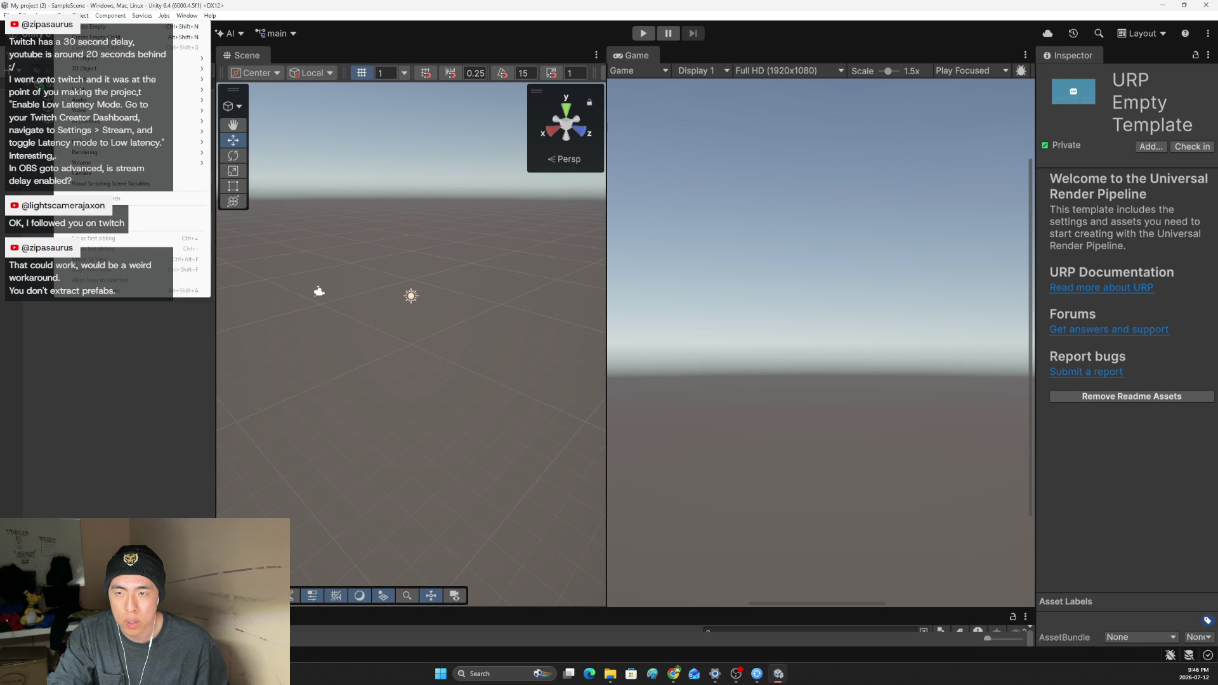
mouse_move(50, 15)
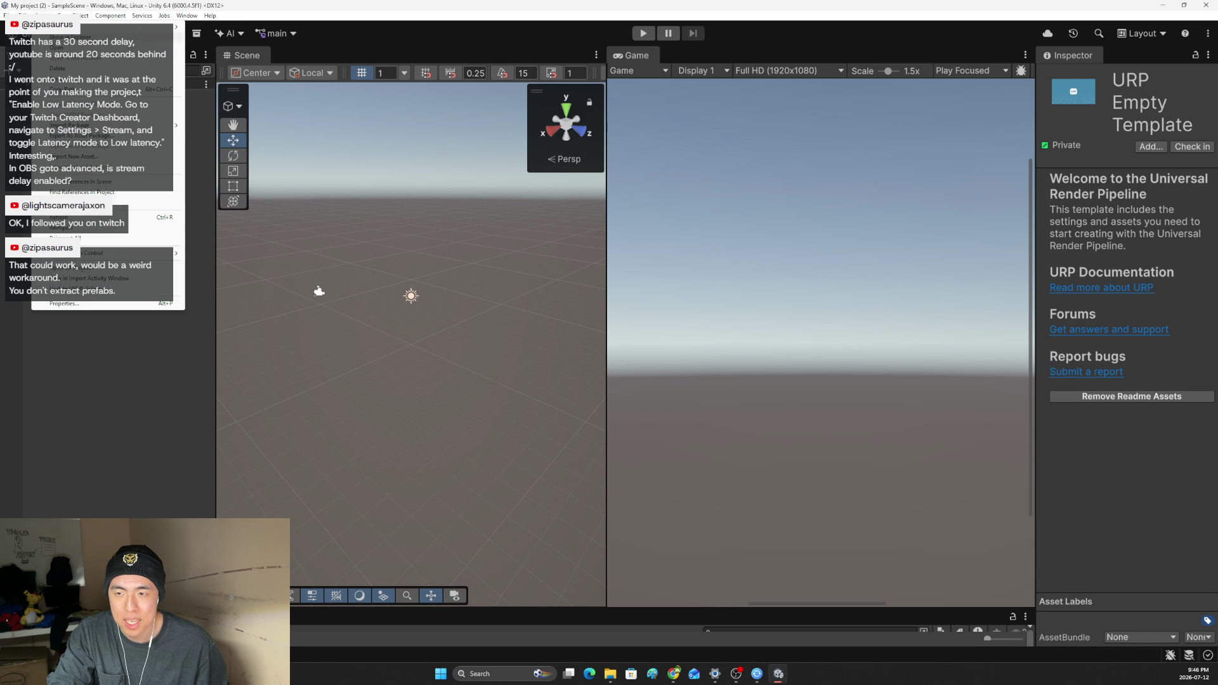
mouse_move(159, 126)
left_click(228, 127)
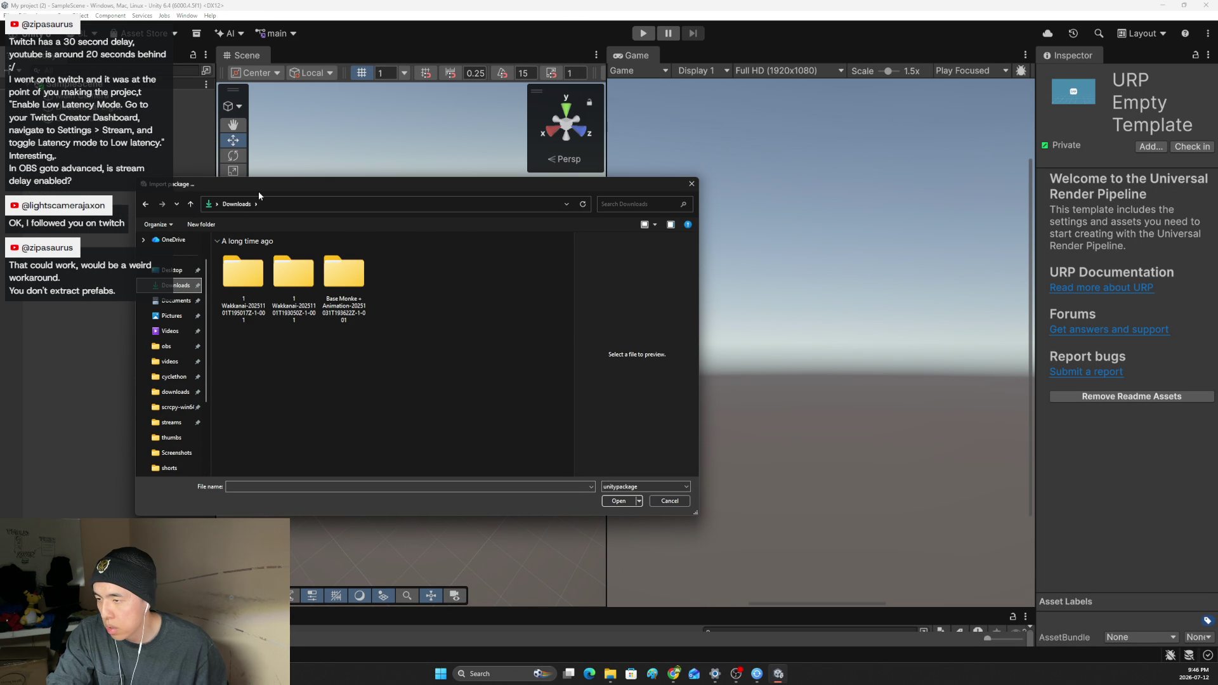
left_click_drag(260, 189, 0, 190)
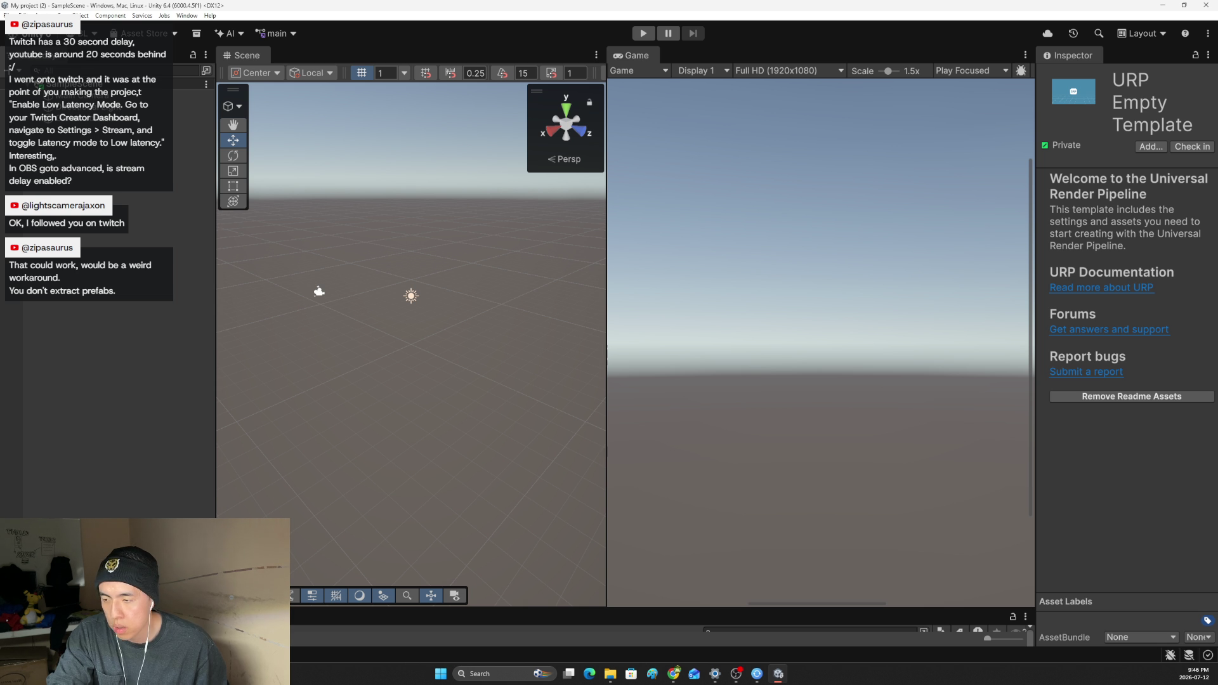
scroll(910, 467, "down", 10)
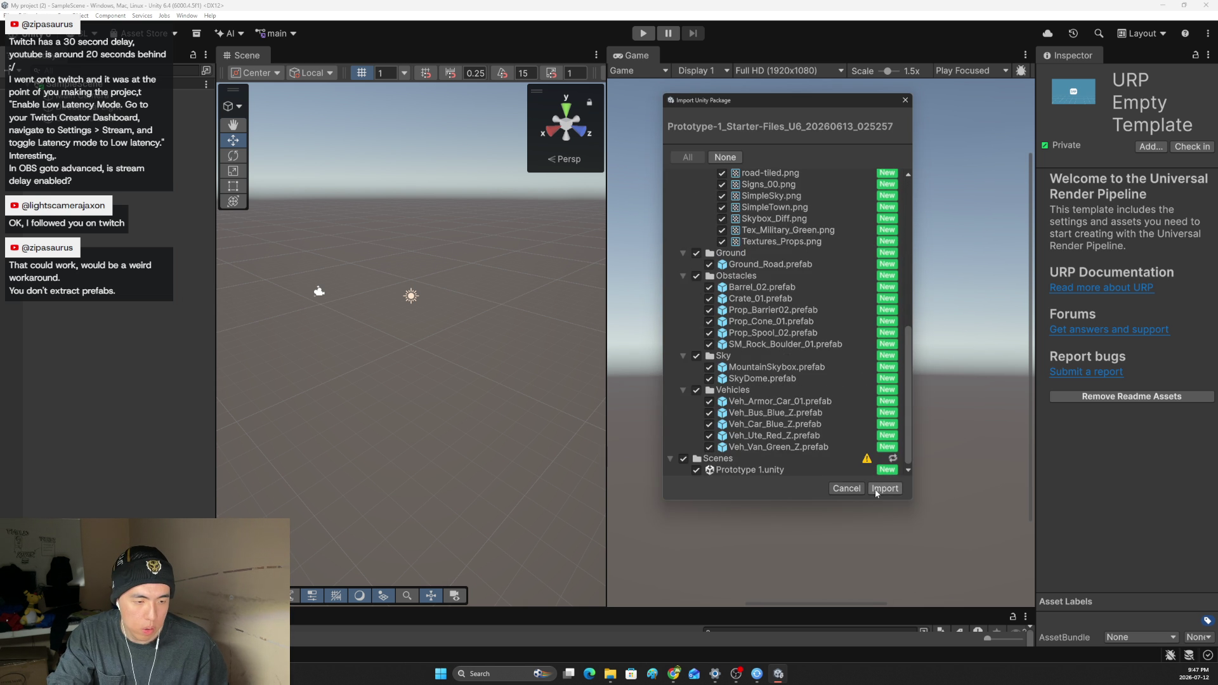
Import all starter assets, then open the Prototype 1 scene from the Scenes folder.
left_click(876, 488)
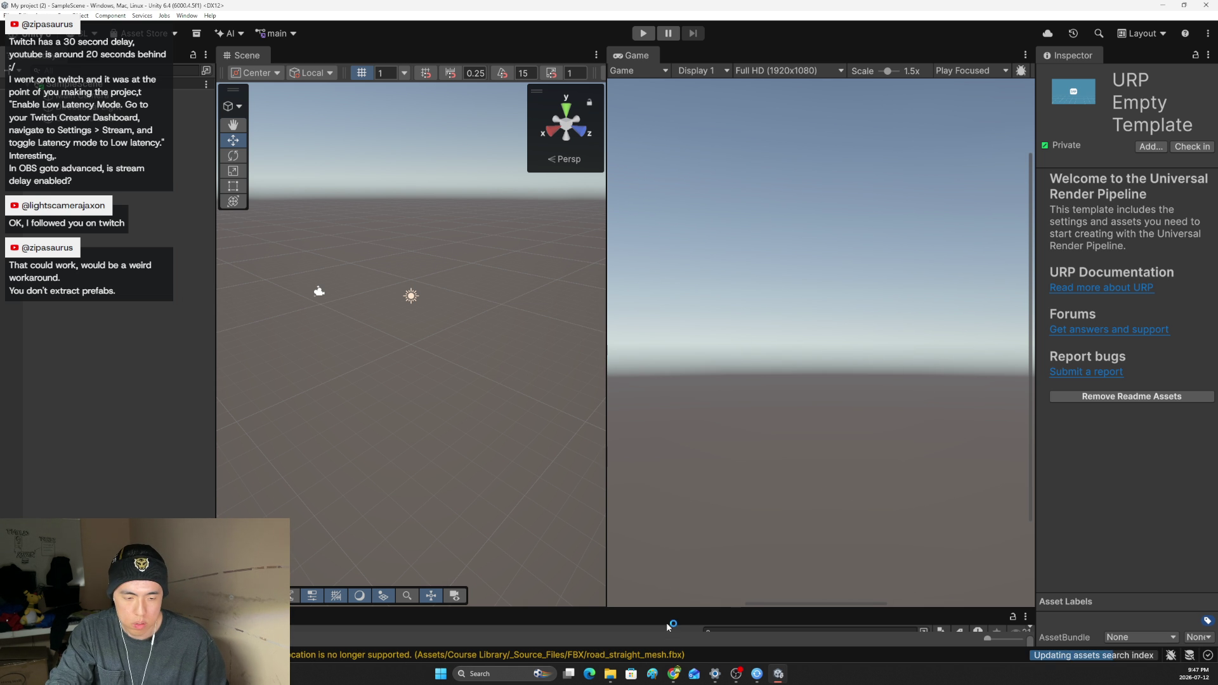
left_click_drag(682, 607, 694, 384)
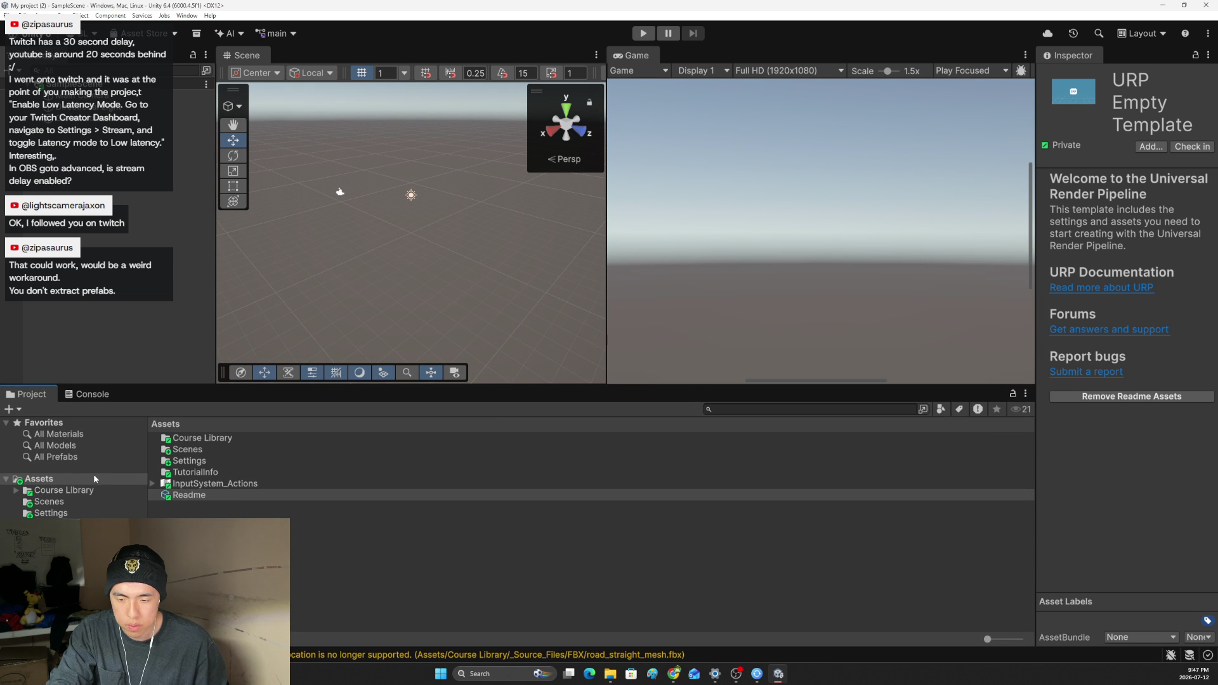
left_click(28, 505)
left_click(172, 444)
double_click(171, 442)
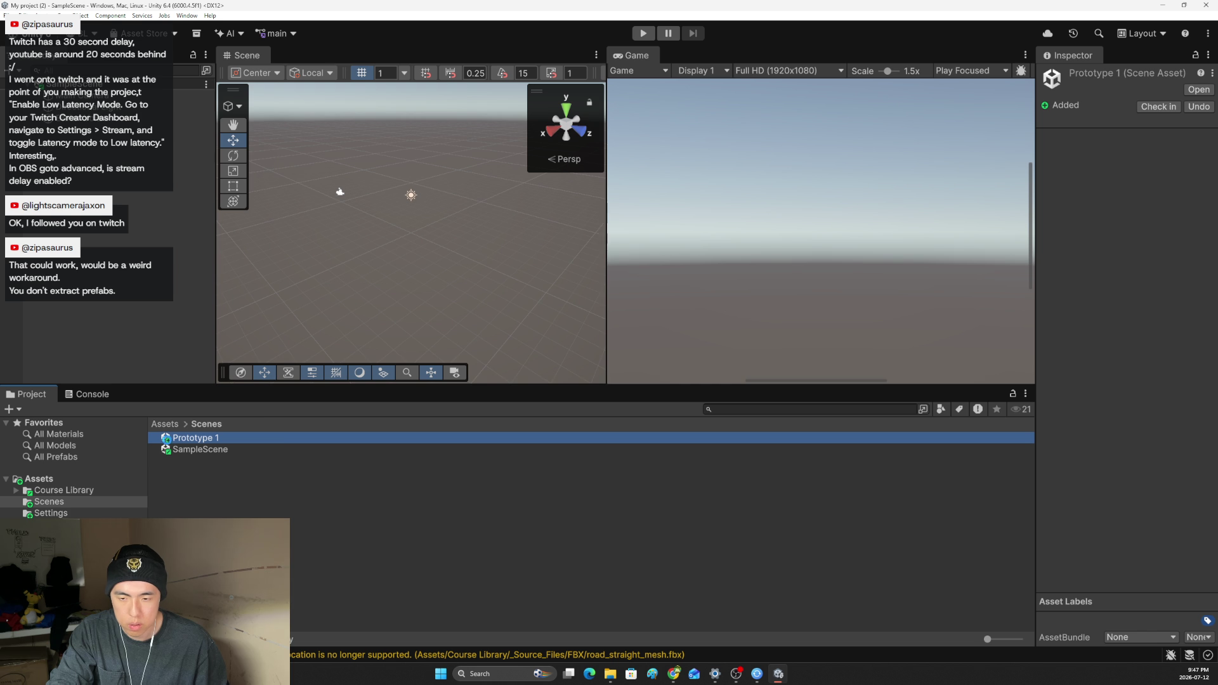
Select SampleScene, orbit so the road runs sideways, and return to the tutorial.
left_click(194, 451)
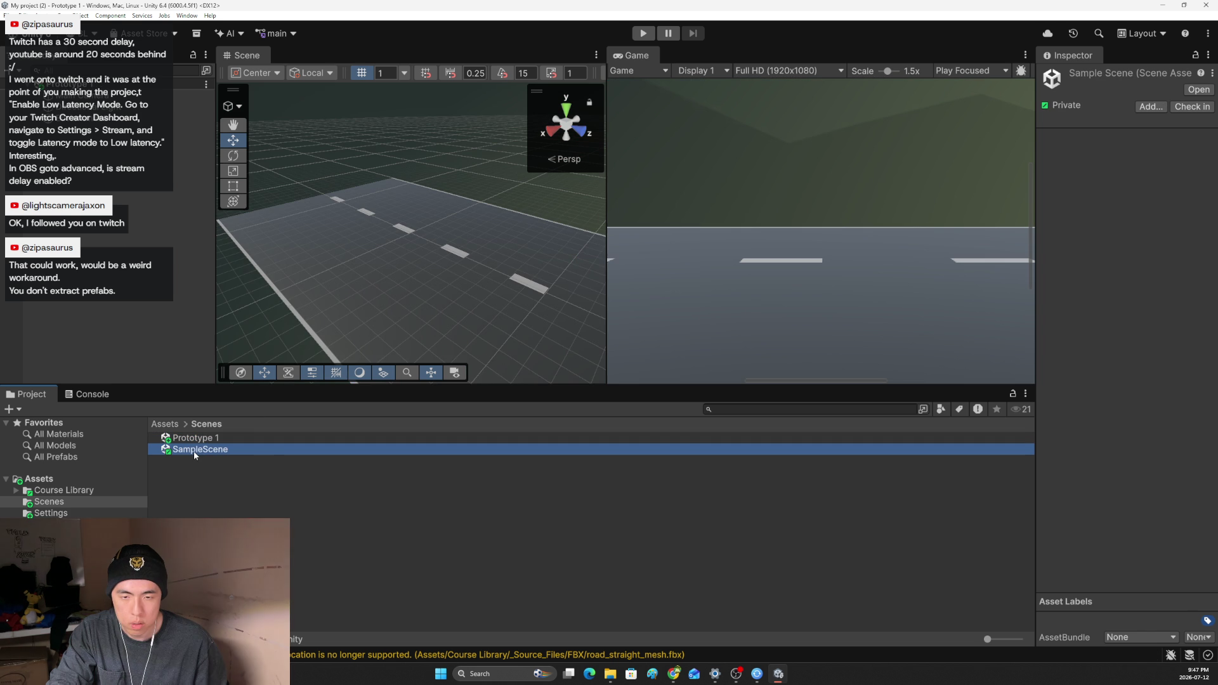
mouse_move(501, 265)
left_mouse_down()
mouse_move(394, 163)
mouse_move(661, 252)
mouse_move(753, 224)
mouse_move(669, 278)
left_mouse_up()
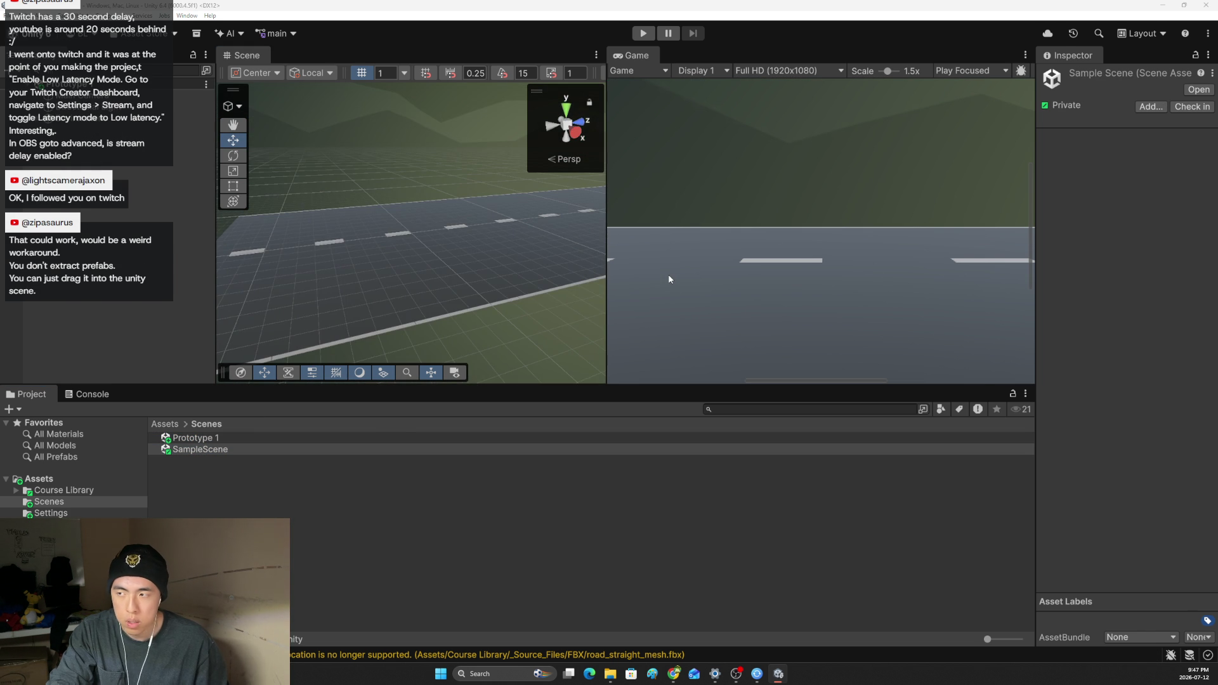
key("alt+Tab")
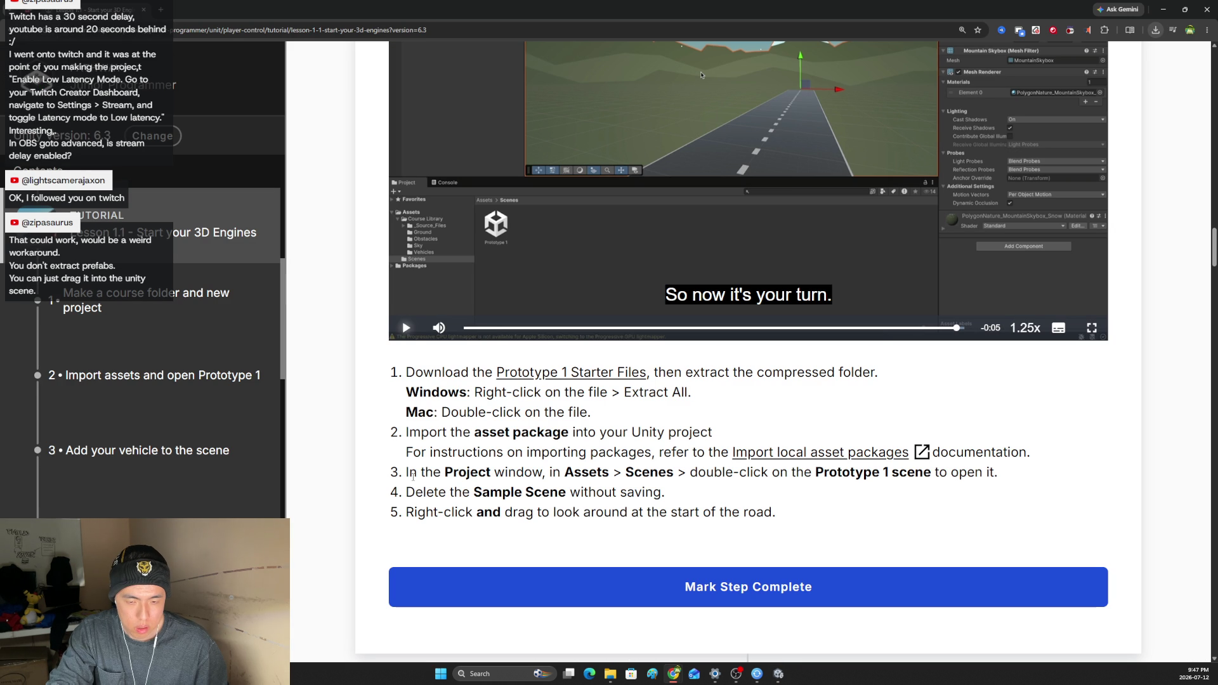
Highlight the tutorial's steps about opening Prototype 1 and deleting the Sample Scene.
left_click_drag(409, 475, 755, 484)
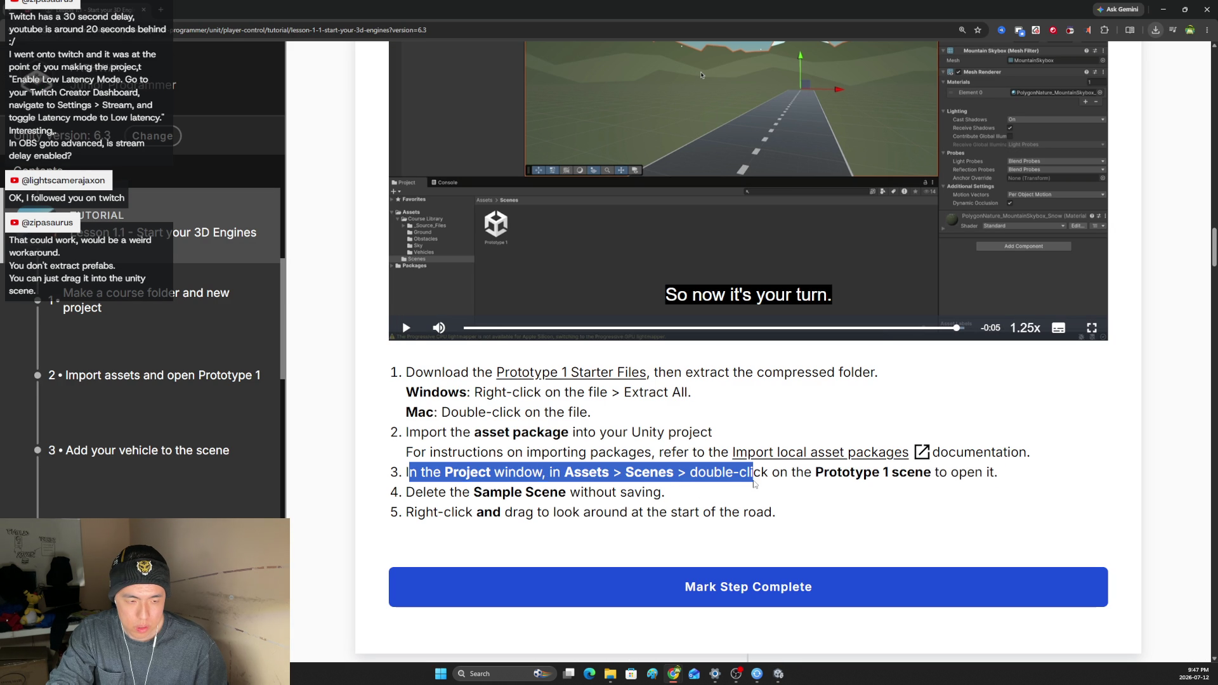
left_click(762, 501)
left_click_drag(415, 493, 558, 493)
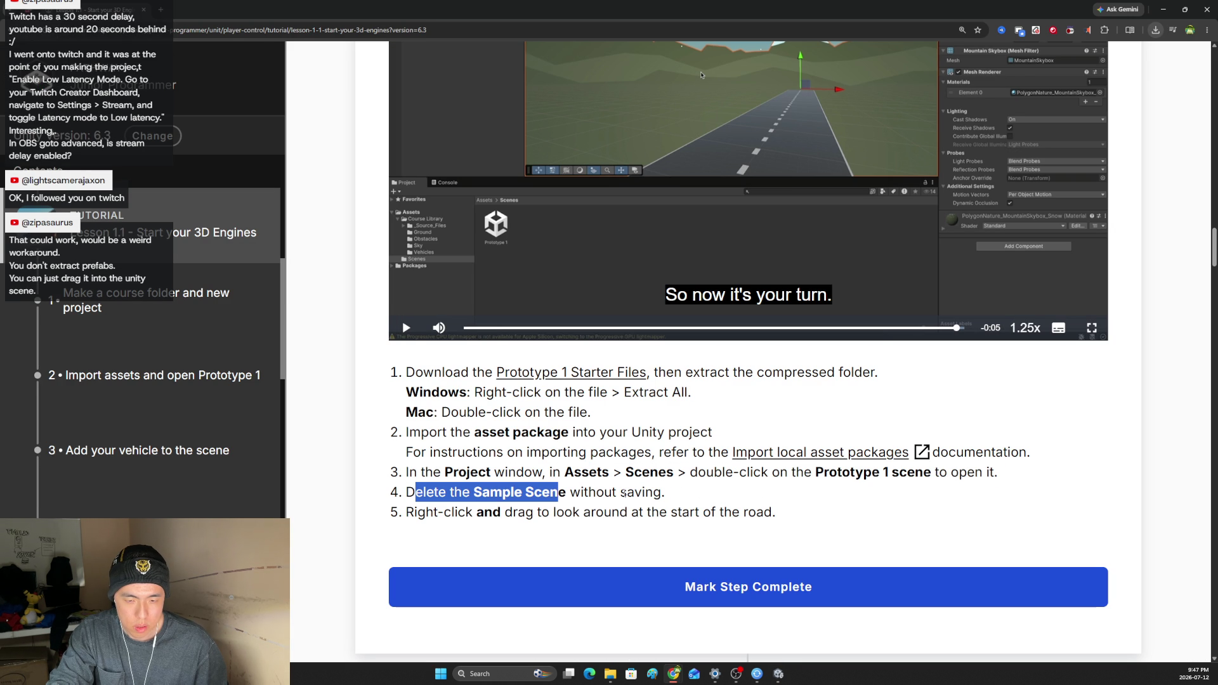
Delete Assets/Scenes/SampleScene.unity in Unity, confirm the deletion, and return to the tutorial.
key("alt+Tab")
left_click(193, 449)
right_click(198, 449)
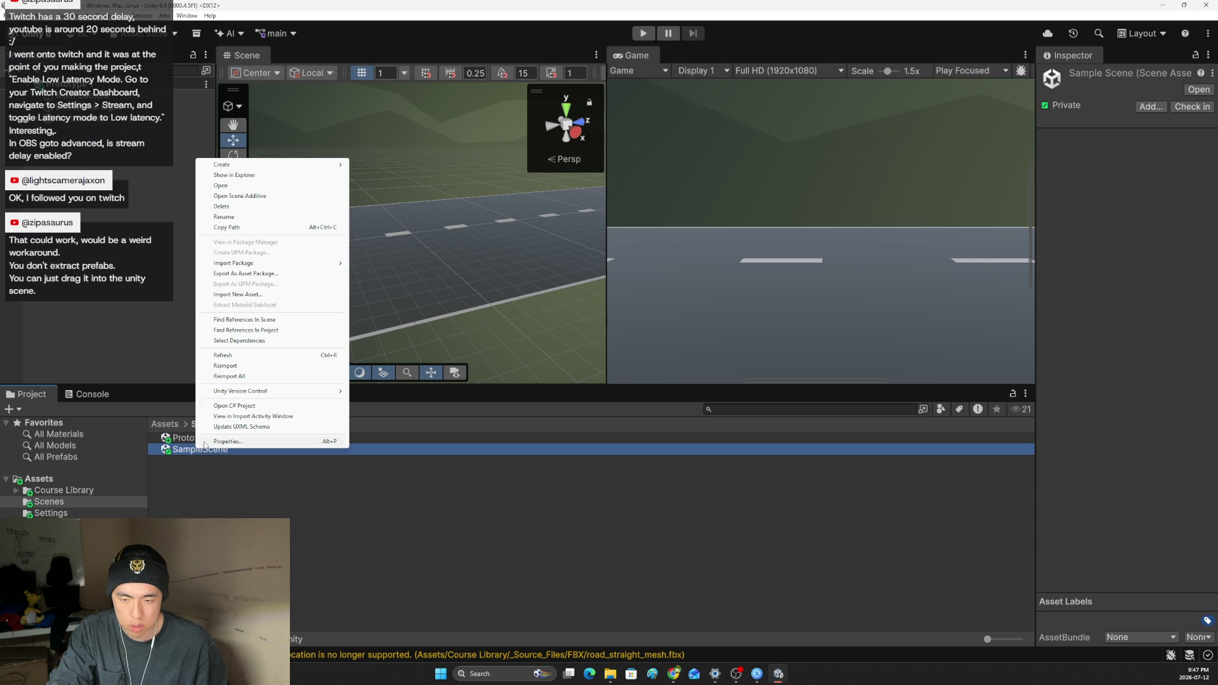
left_click(221, 206)
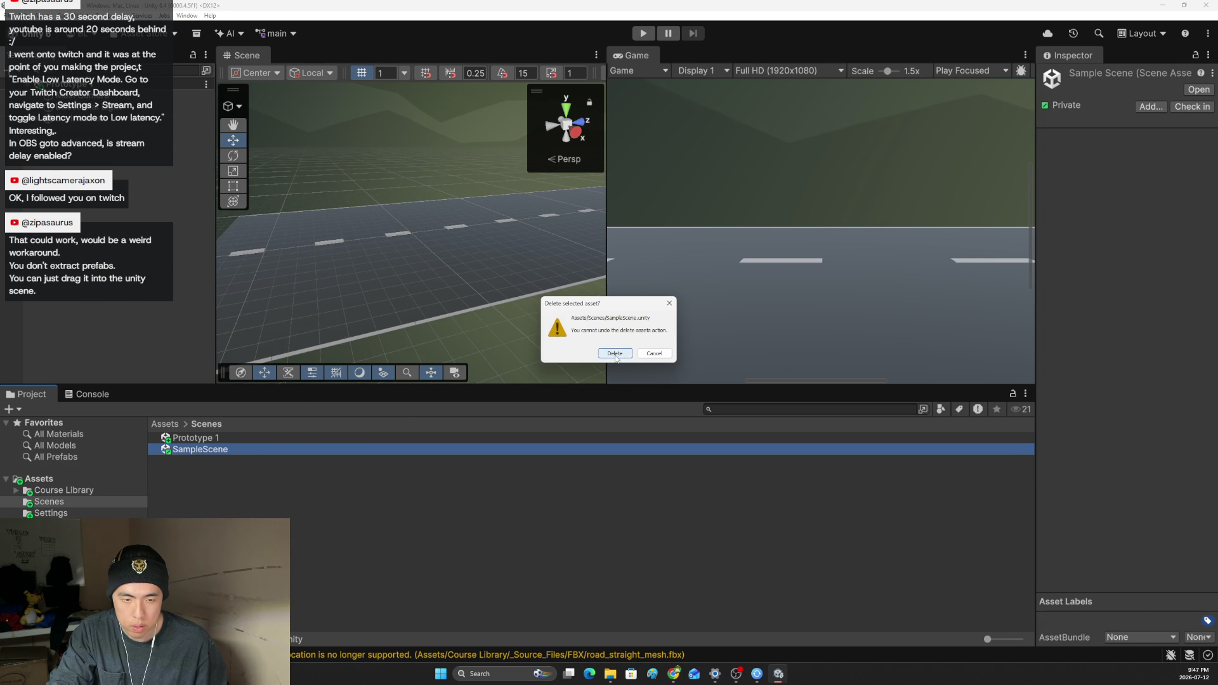
left_click(616, 354)
key("alt+Tab")
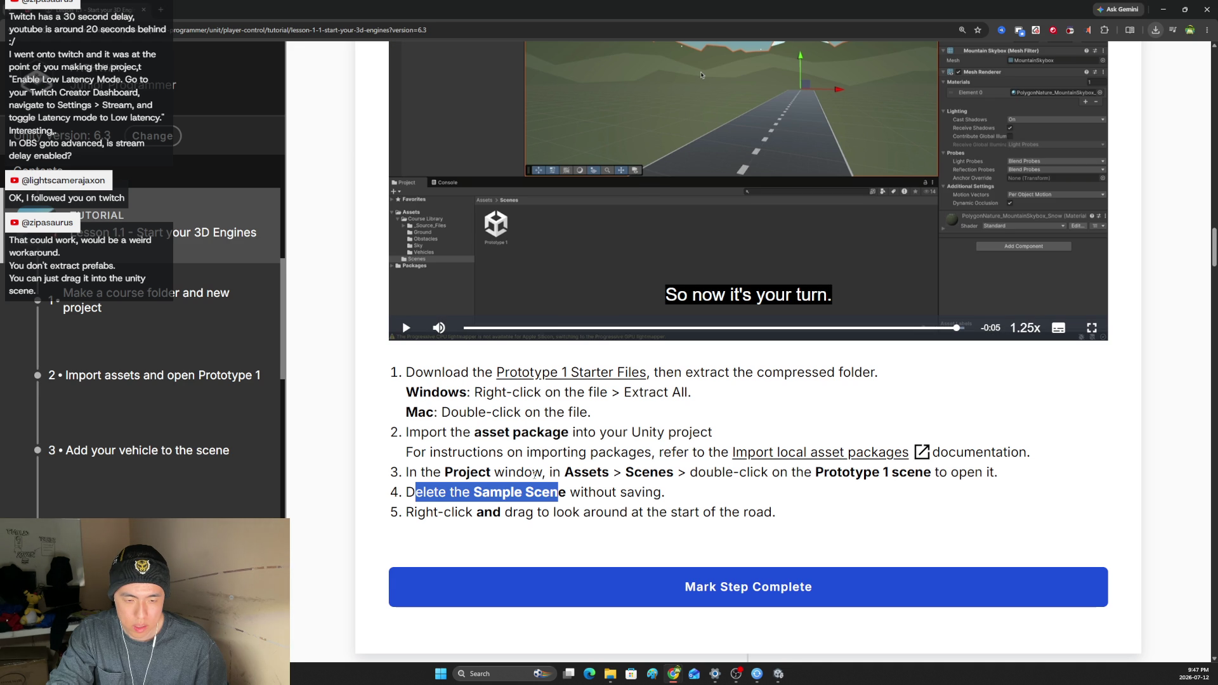
Orbit the Unity Scene view to look down the road, then return to the tutorial.
key("alt+Tab")
mouse_move(482, 305)
left_mouse_down()
mouse_move(448, 258)
mouse_move(627, 170)
mouse_move(578, 194)
left_mouse_up()
key("alt+Tab")
Scroll to step 3, Add your vehicle to the scene, and start then pause its video.
scroll(736, 516, "down", 10)
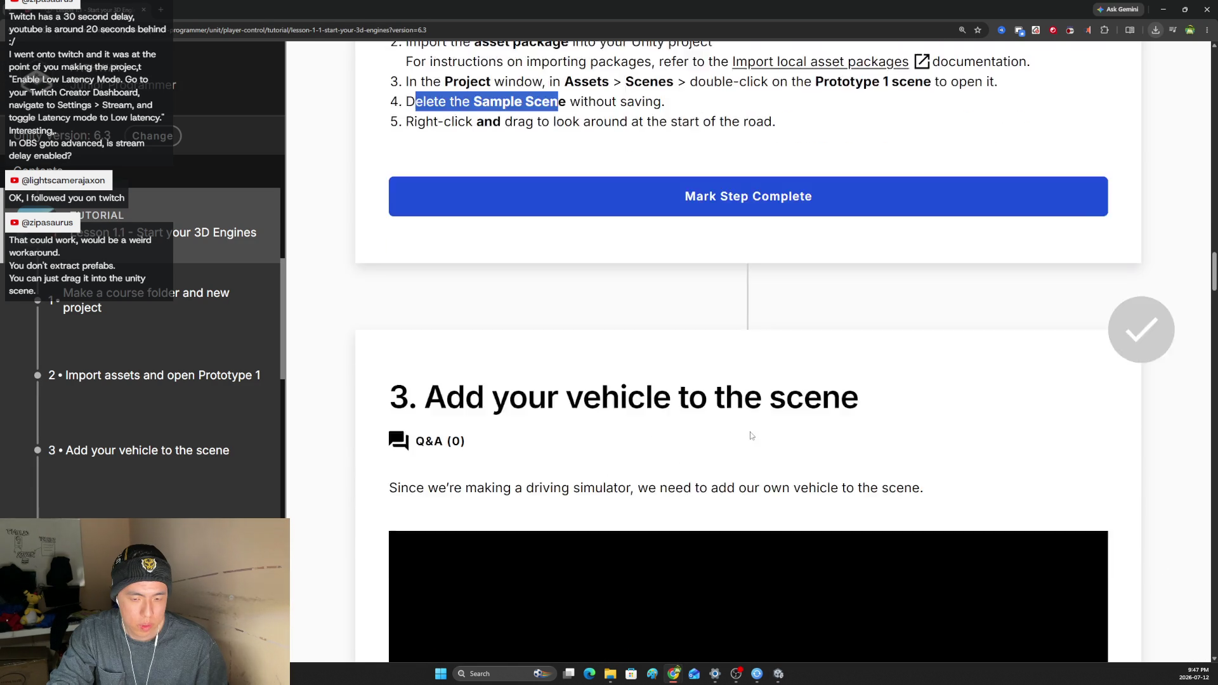
scroll(736, 423, "down", 3)
left_click(742, 406)
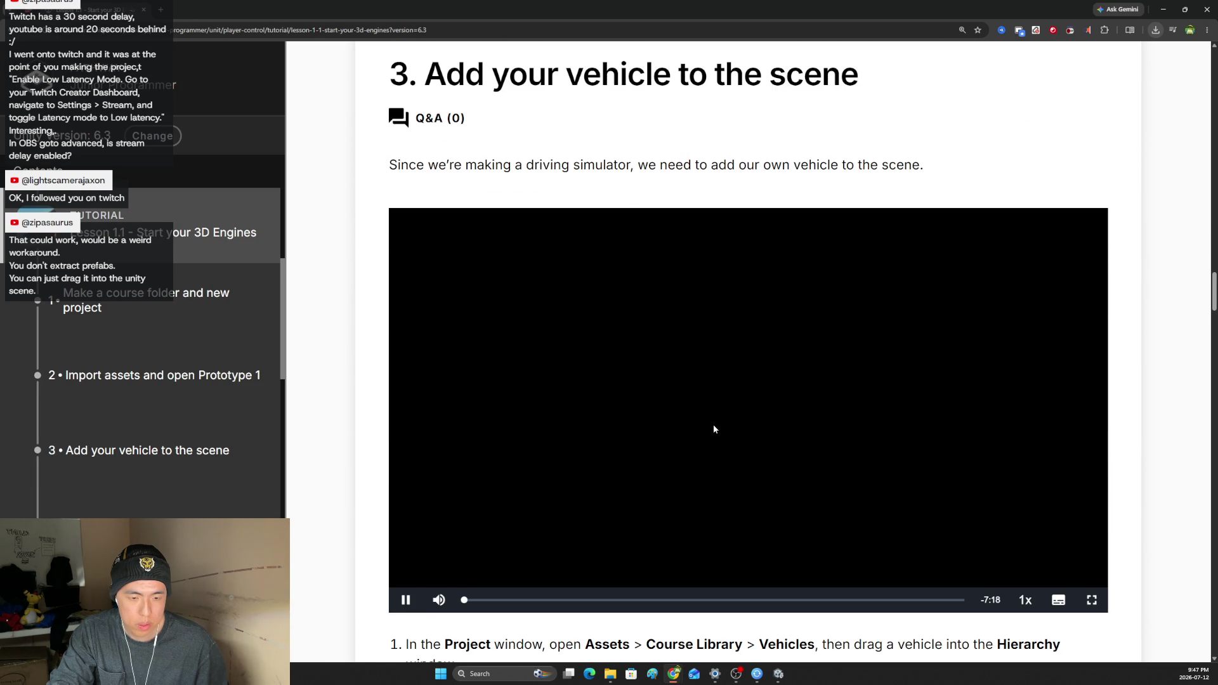
key("space")
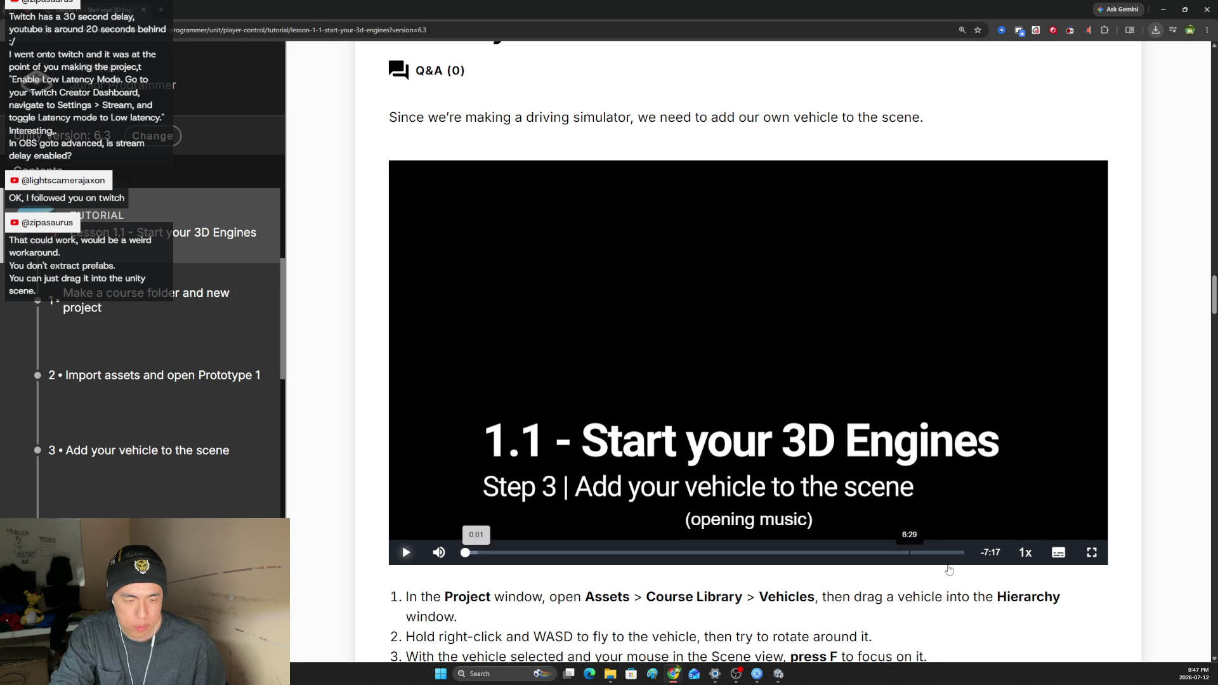
Set the step 3 video to 1.25x speed and watch until Veh_Ute_Red_Z appears on the road.
left_click(1025, 552)
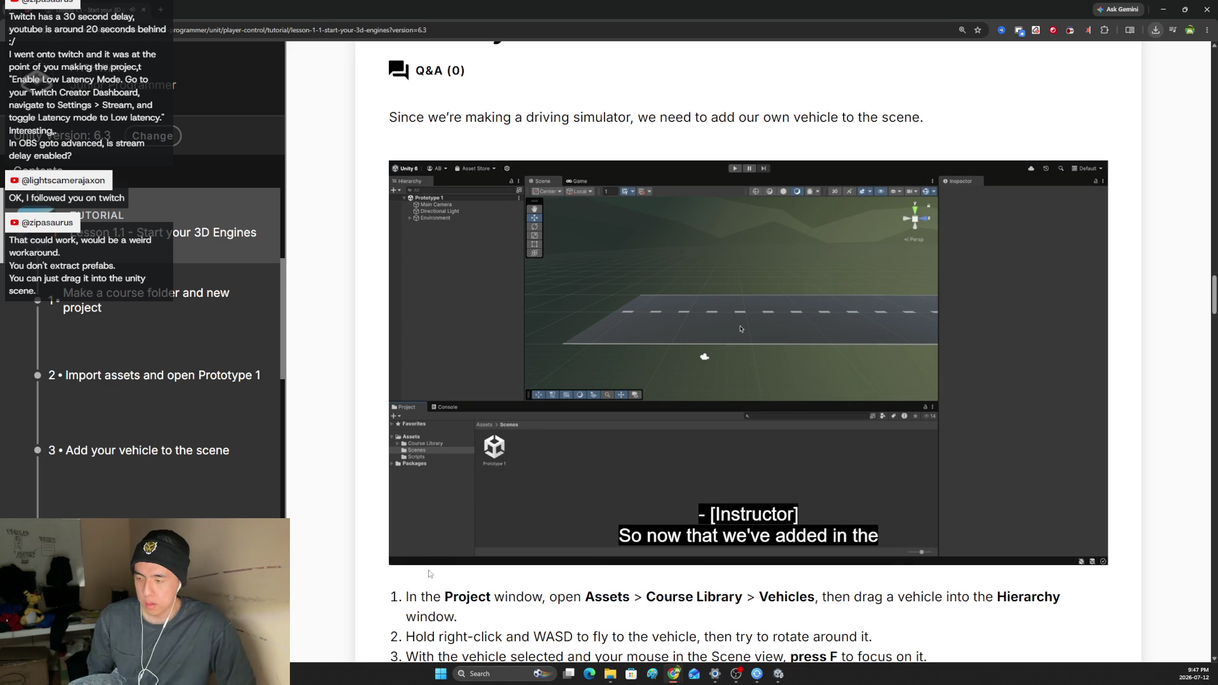
mouse_move(429, 557)
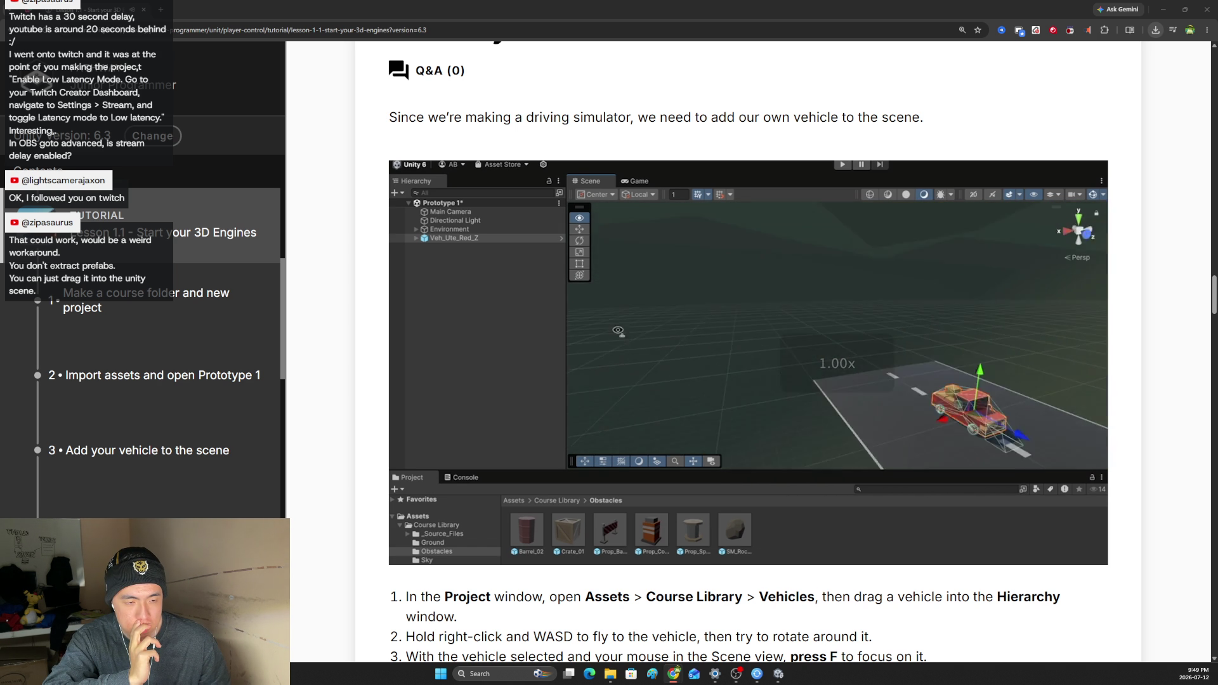
Return the video to normal speed and lower the volume, then raise it back to full.
mouse_move(1022, 489)
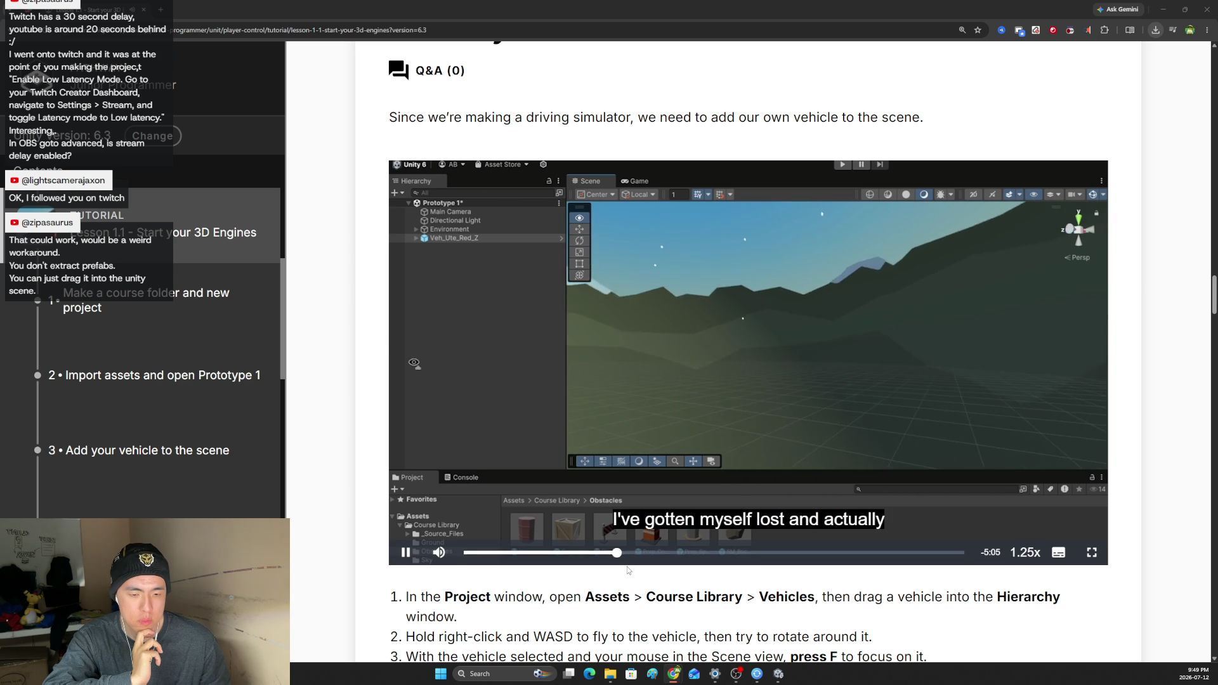
key("shift+comma")
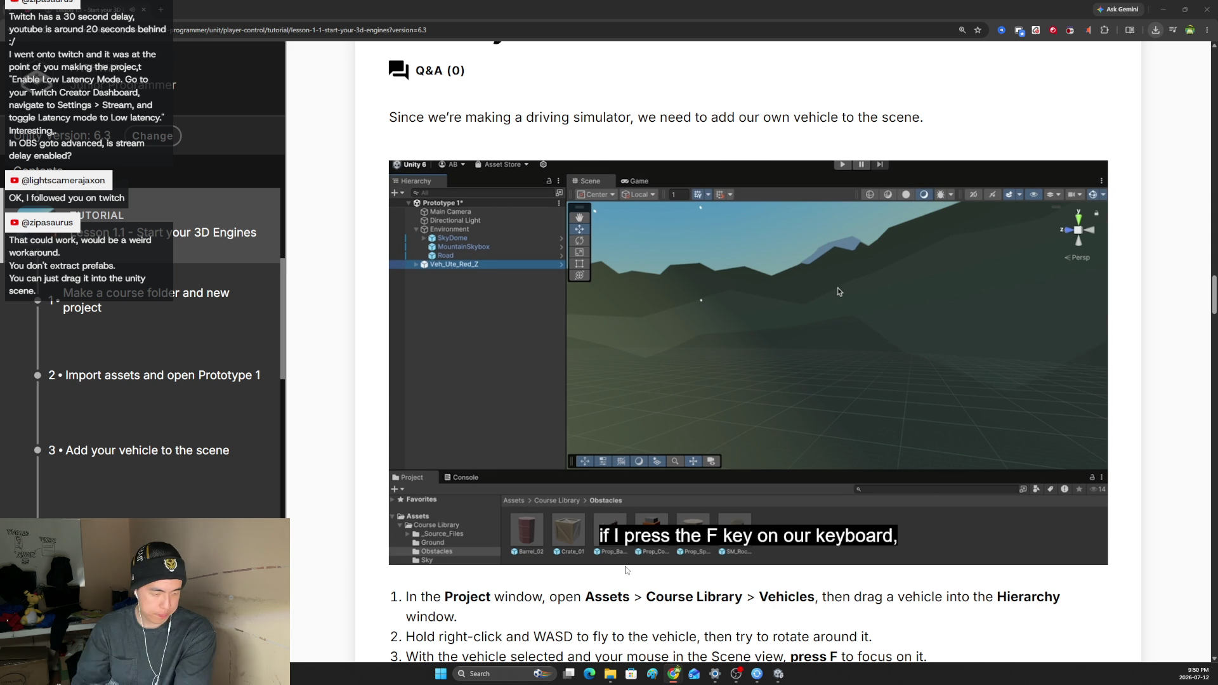
mouse_move(684, 465)
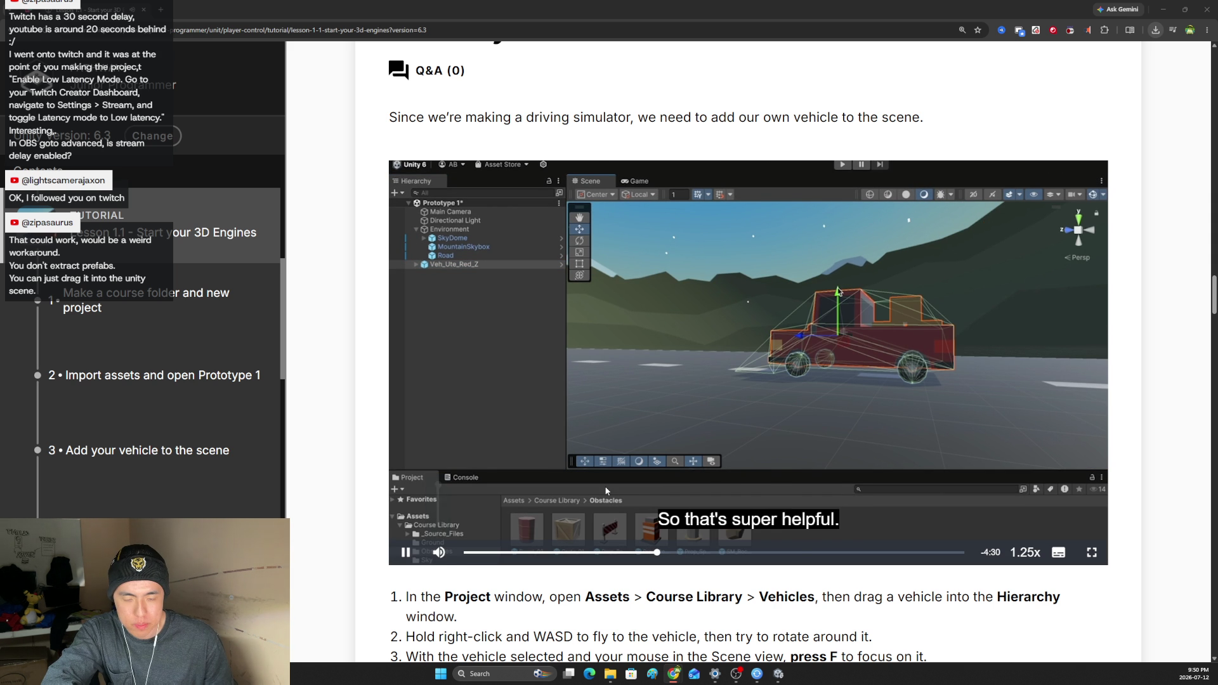
left_click_drag(439, 483, 442, 521)
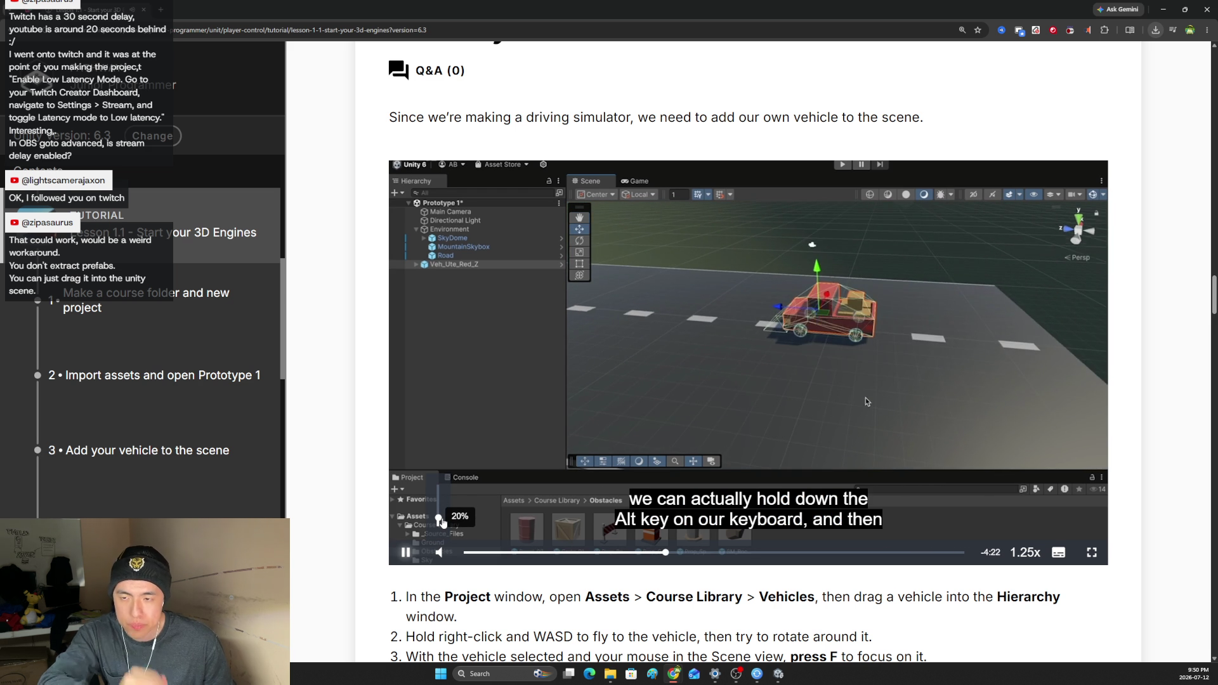
left_click_drag(444, 521, 458, 466)
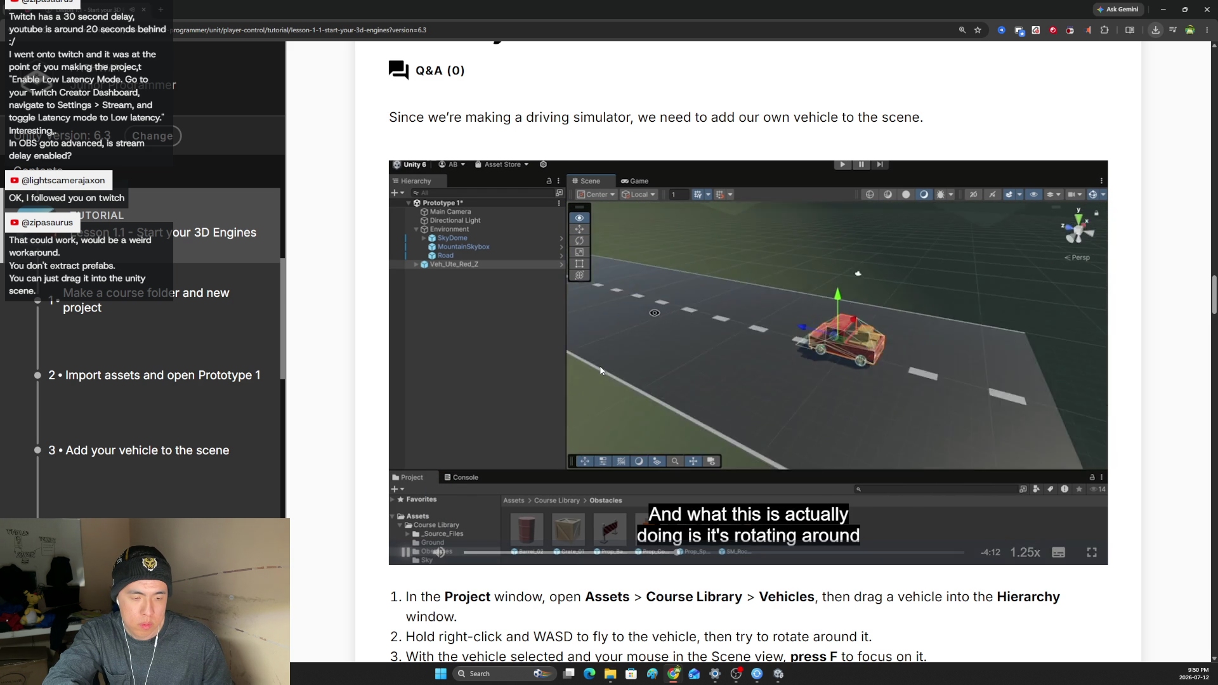
Rewind the video on the seek bar from about 3:00 back to 2:53.
mouse_move(778, 678)
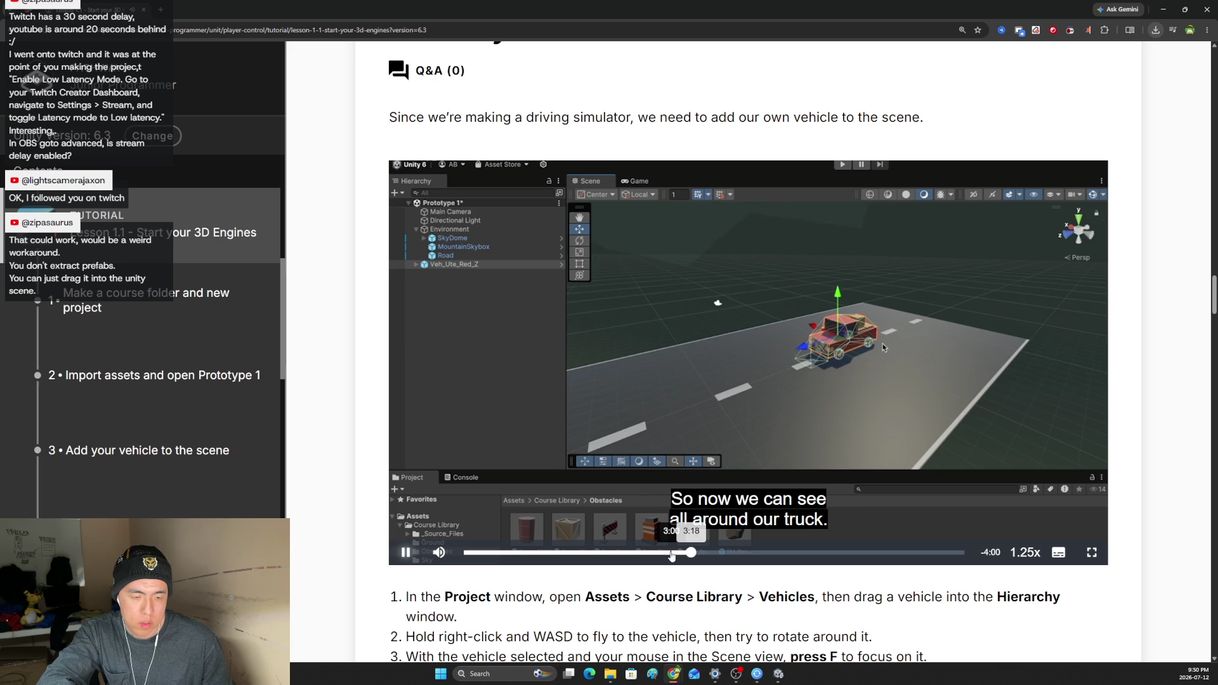
left_click(672, 554)
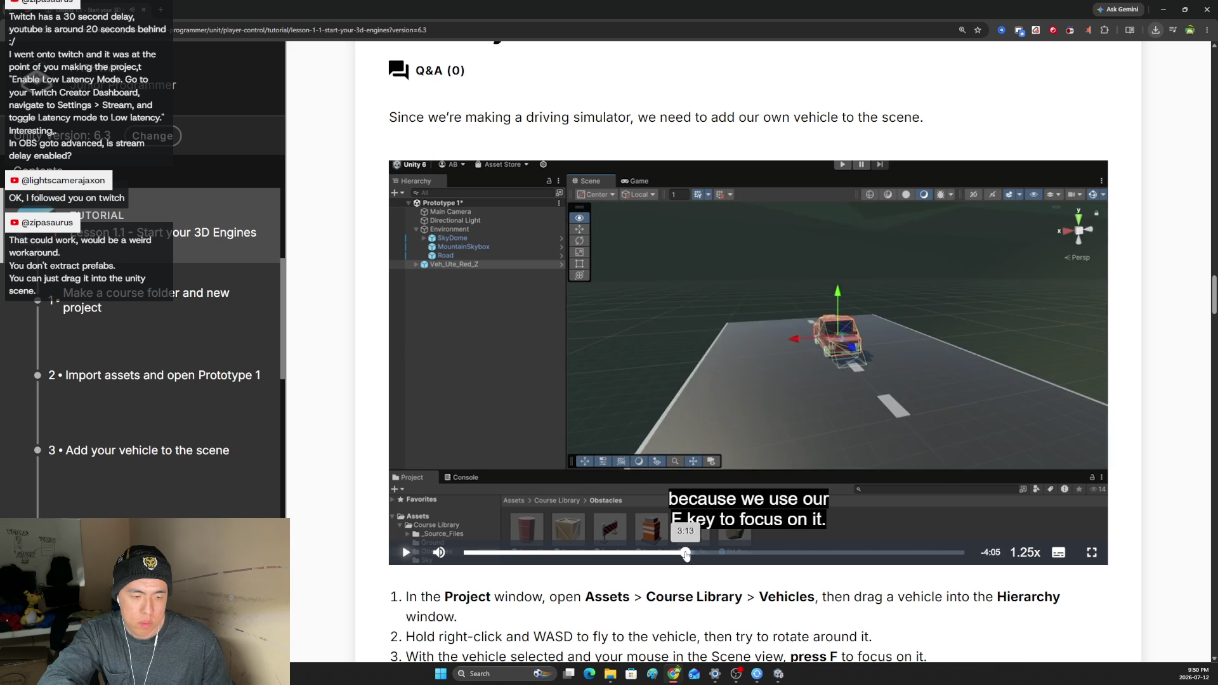
left_click(670, 553)
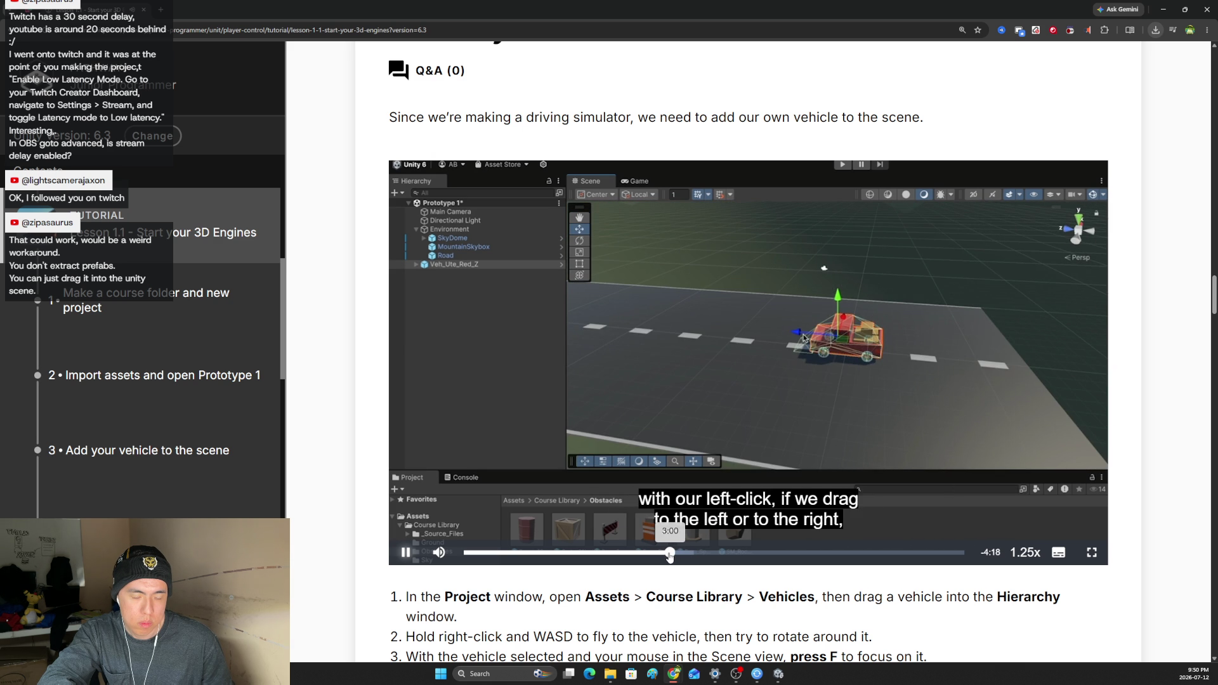
left_click(667, 554)
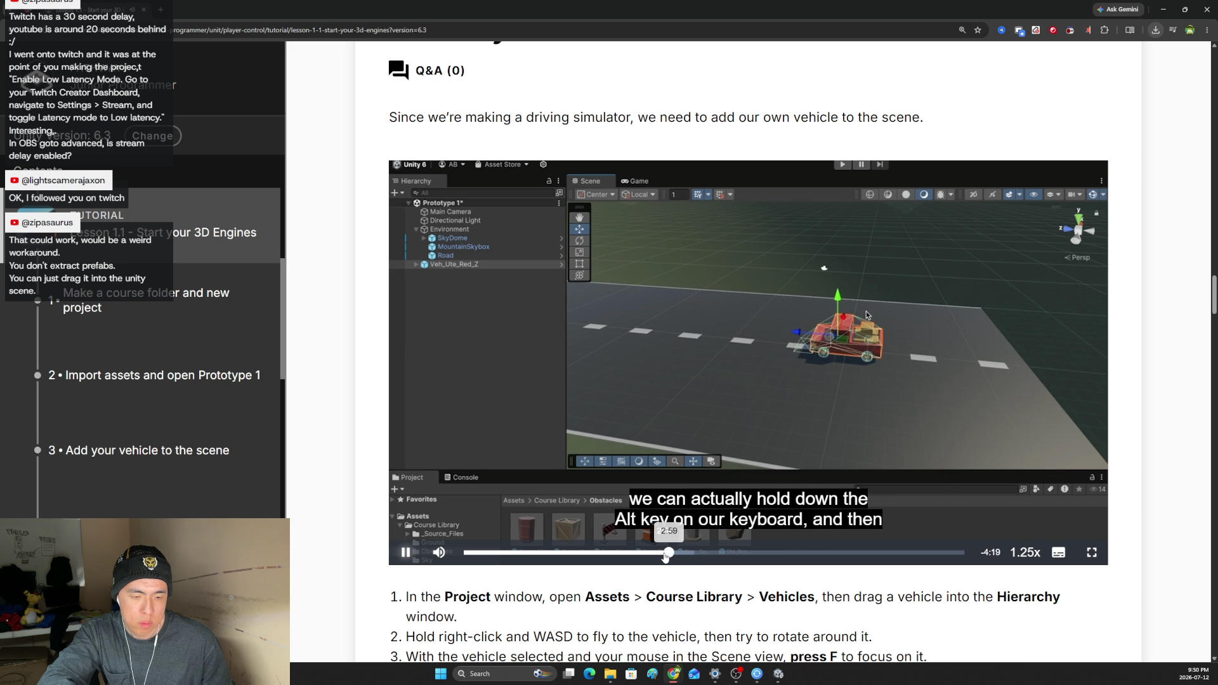
left_click(667, 554)
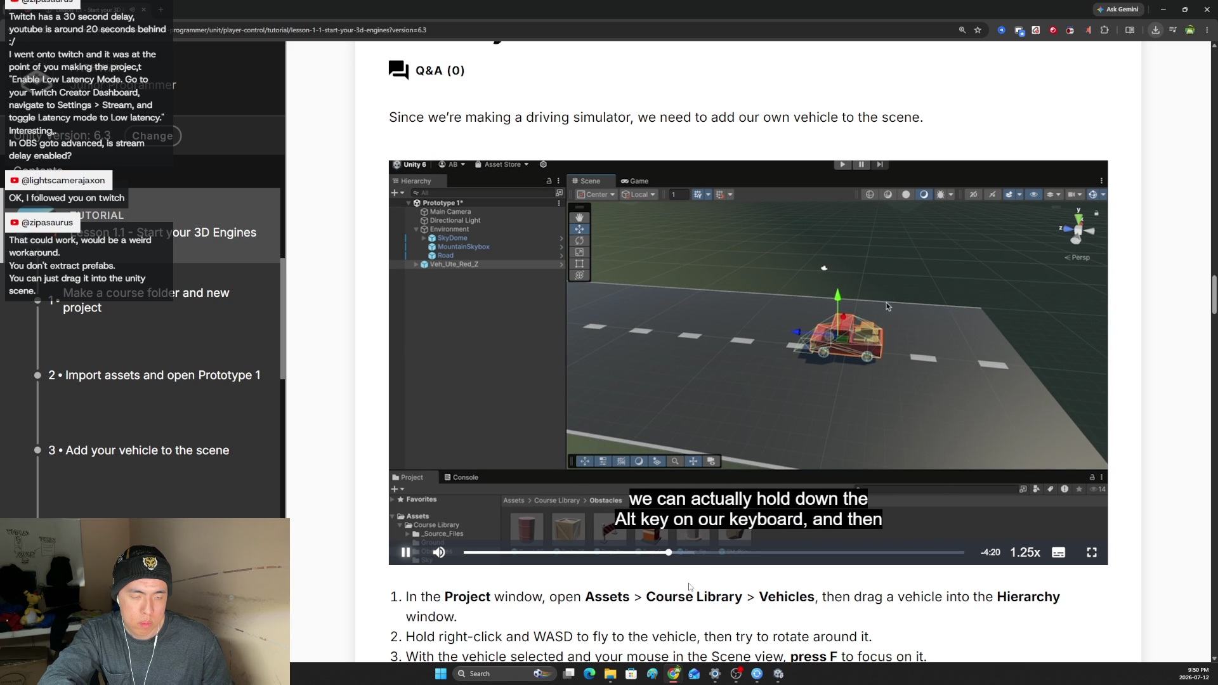
left_click_drag(667, 553, 663, 556)
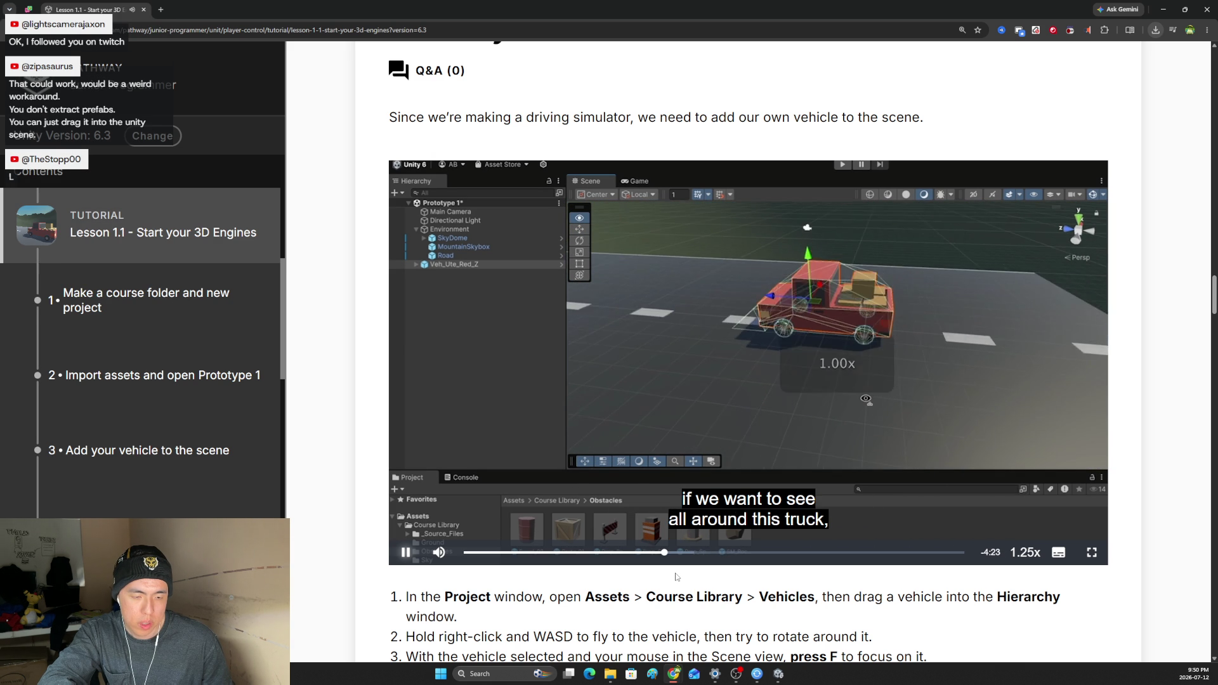
Skip the video ahead and pause/resume until it shows dragging a vehicle from Course Library > Vehicles into the Hierarchy.
scroll(685, 559, "up", 2)
scroll(697, 531, "down", 3)
key("Right")
key("Right")
key("Right")
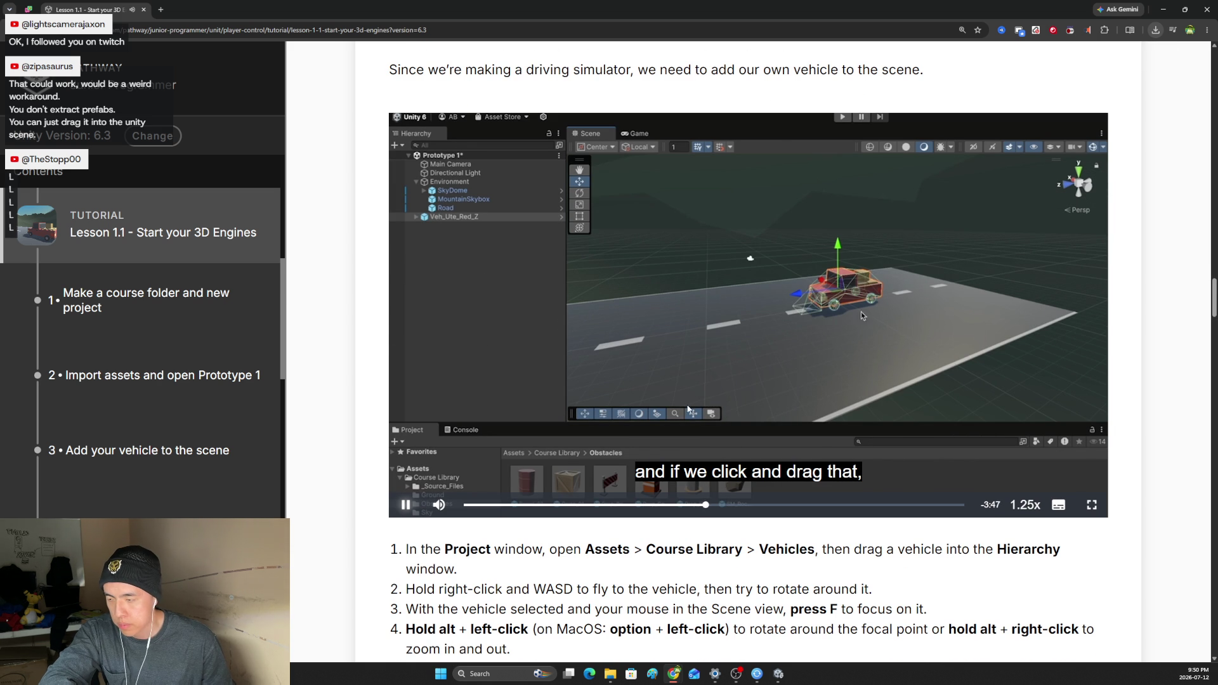
left_click(404, 505)
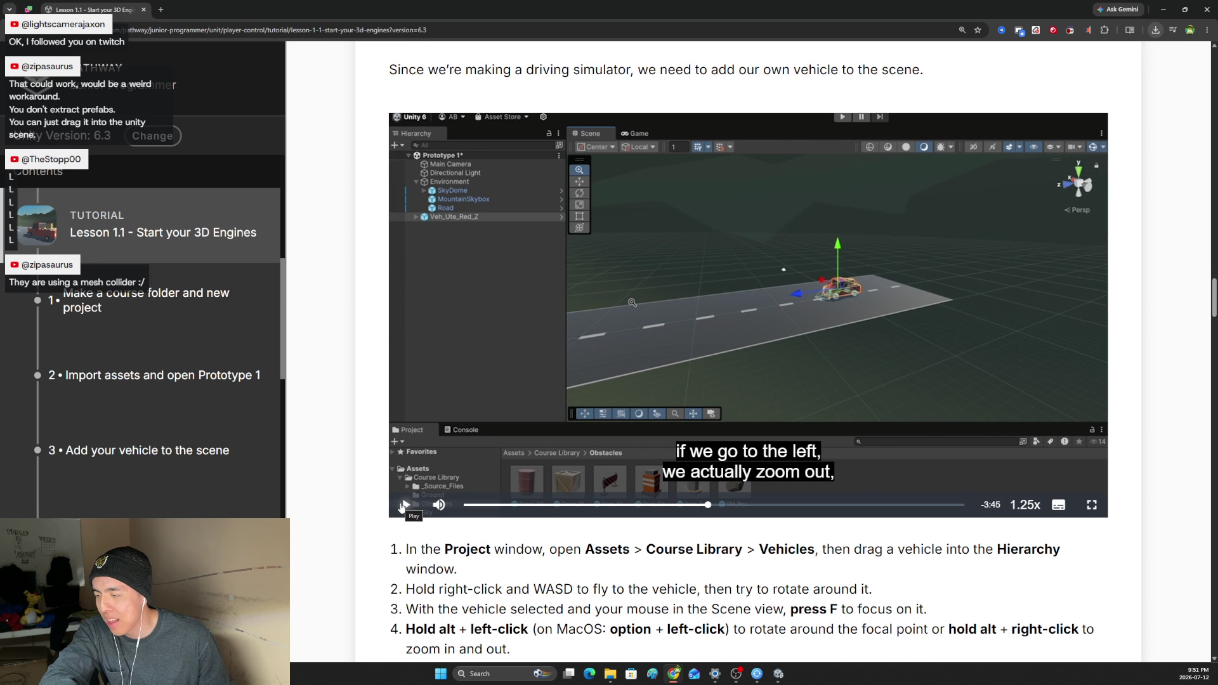
left_click(407, 505)
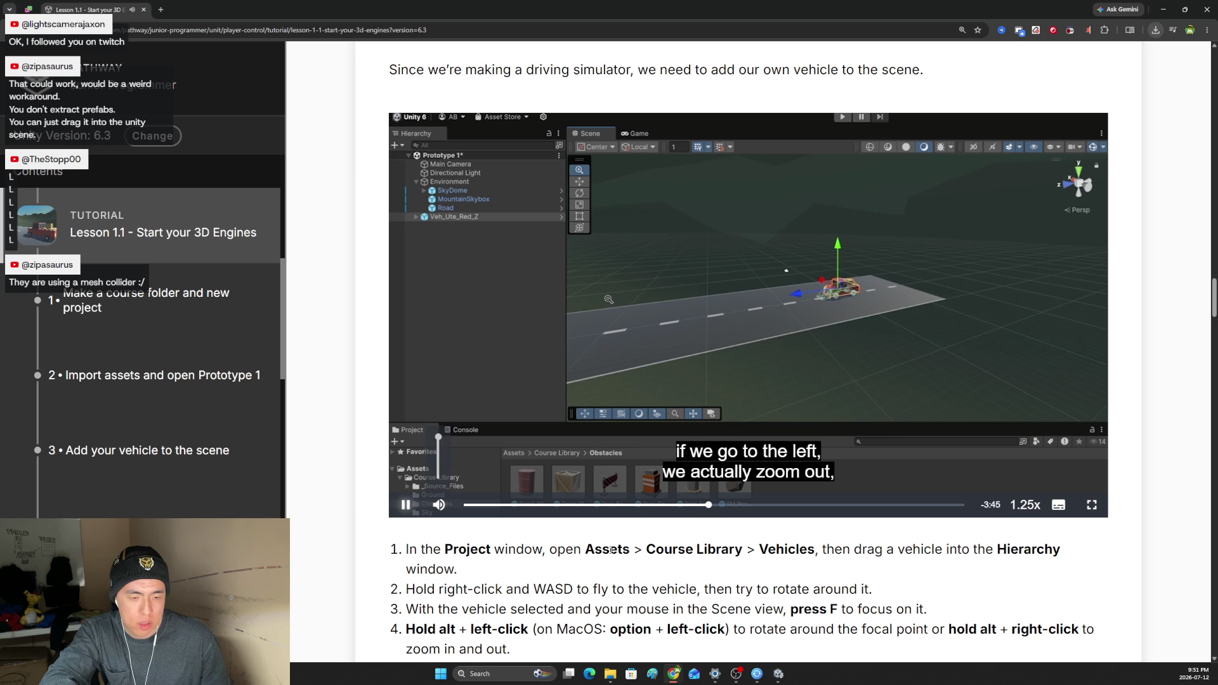
left_click(405, 505)
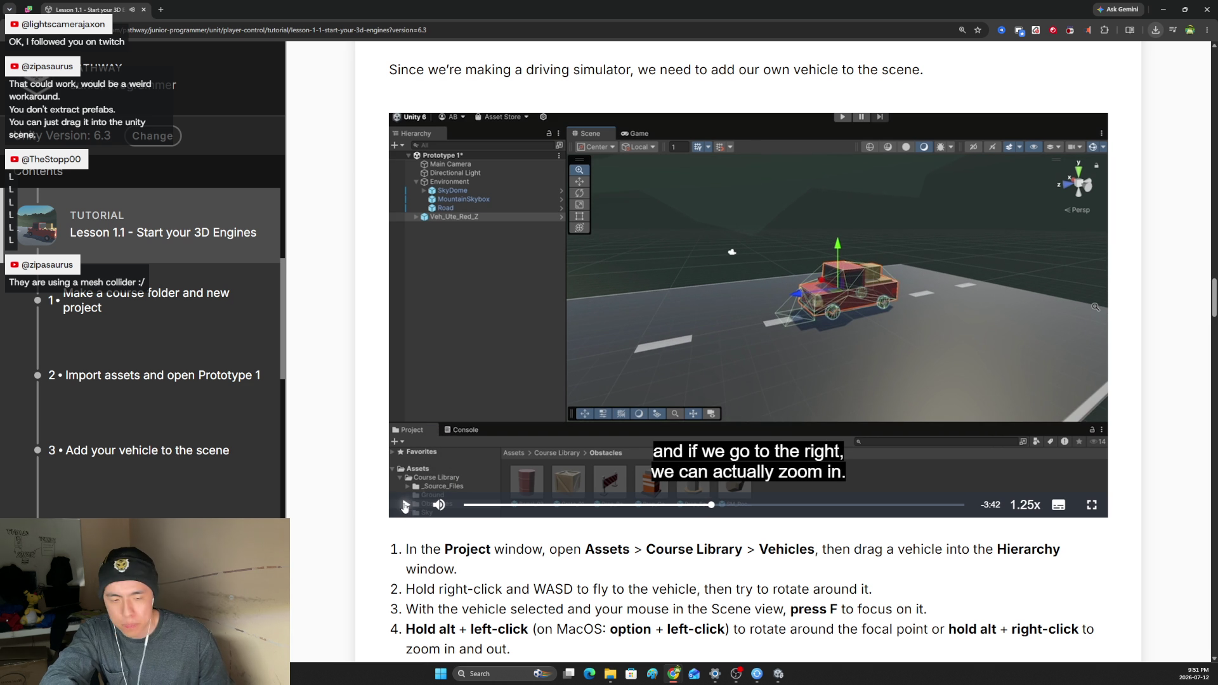
left_click(405, 506)
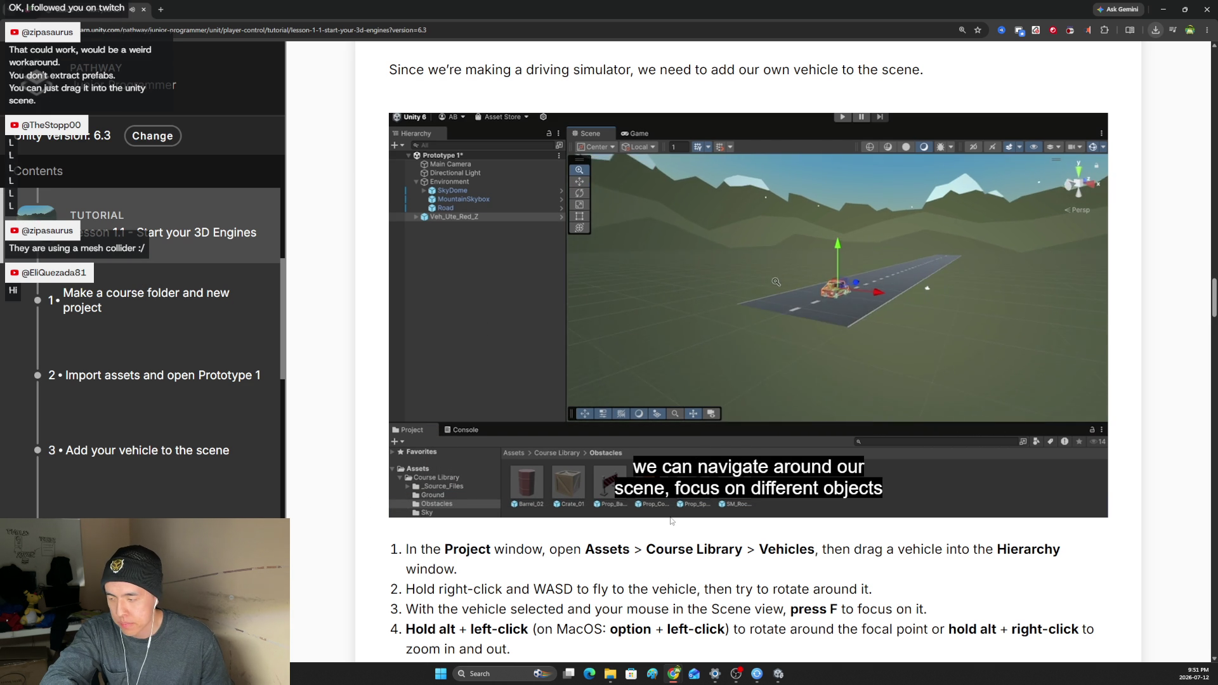
mouse_move(408, 511)
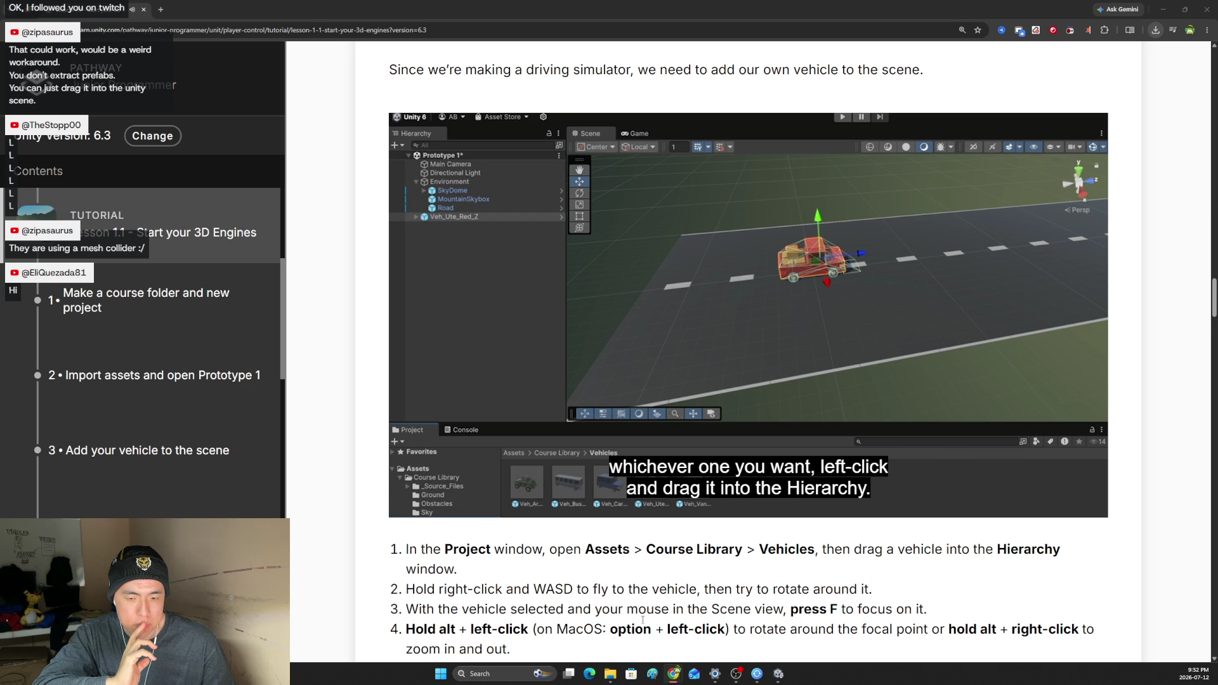
Pause and resume the video, letting it play to the recap on zooming around the red ute.
mouse_move(1050, 505)
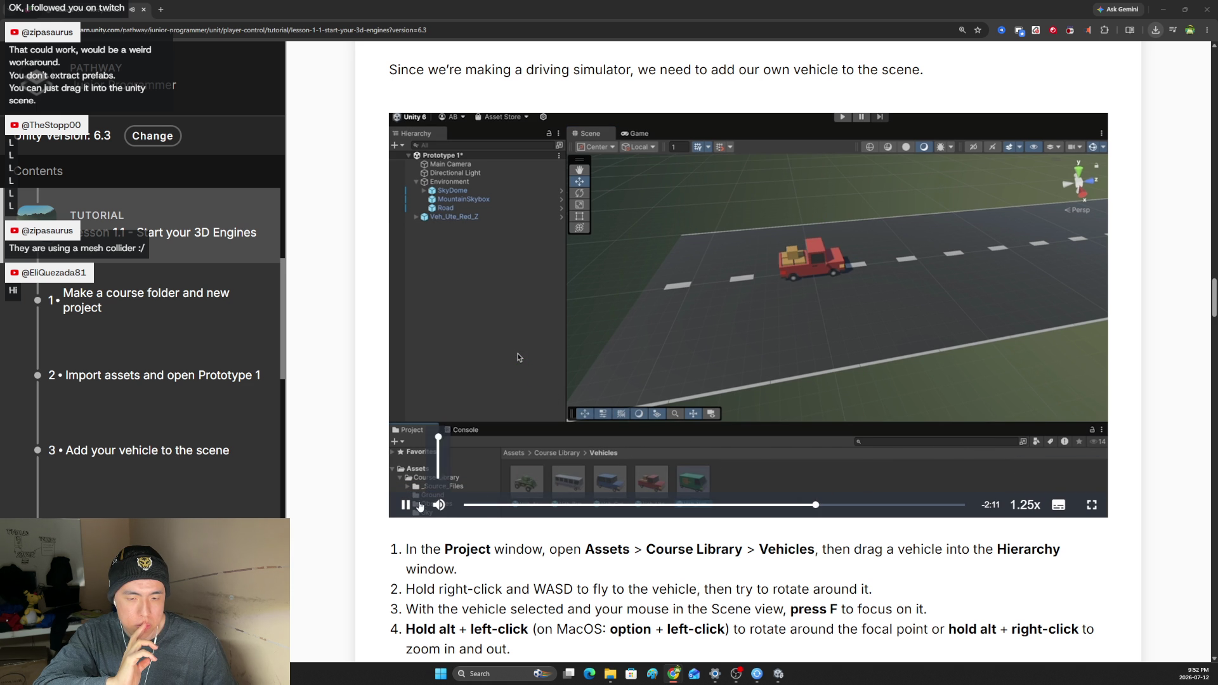
left_click(406, 506)
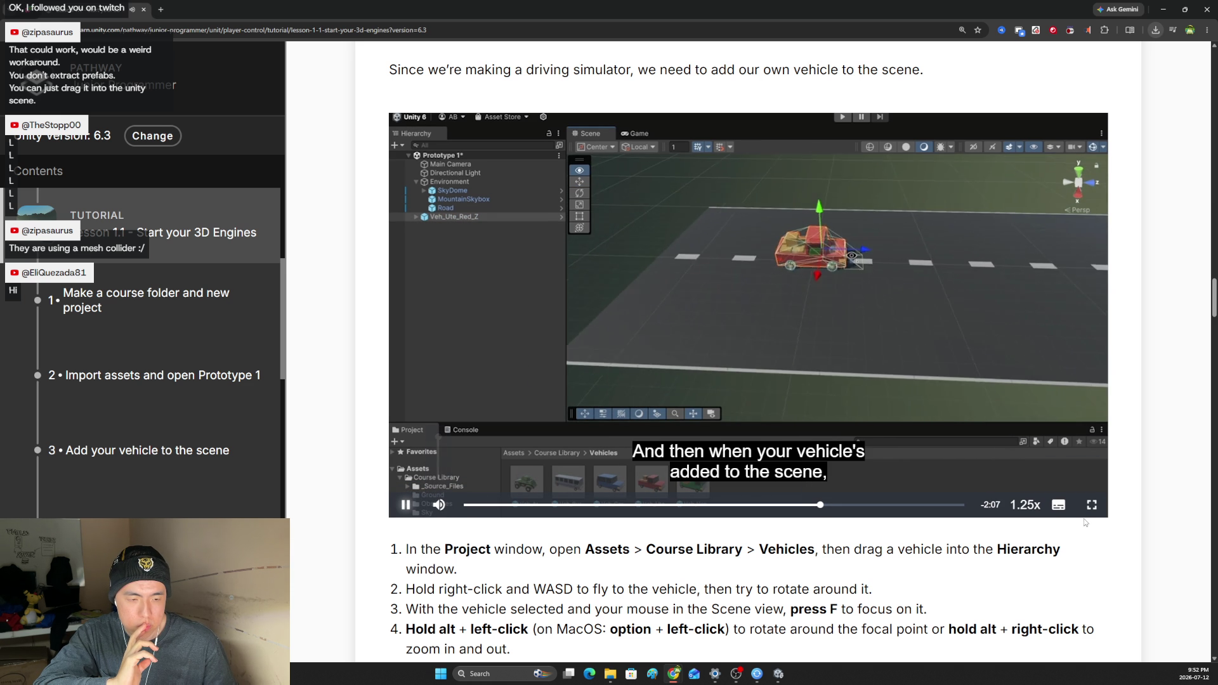
mouse_move(1070, 506)
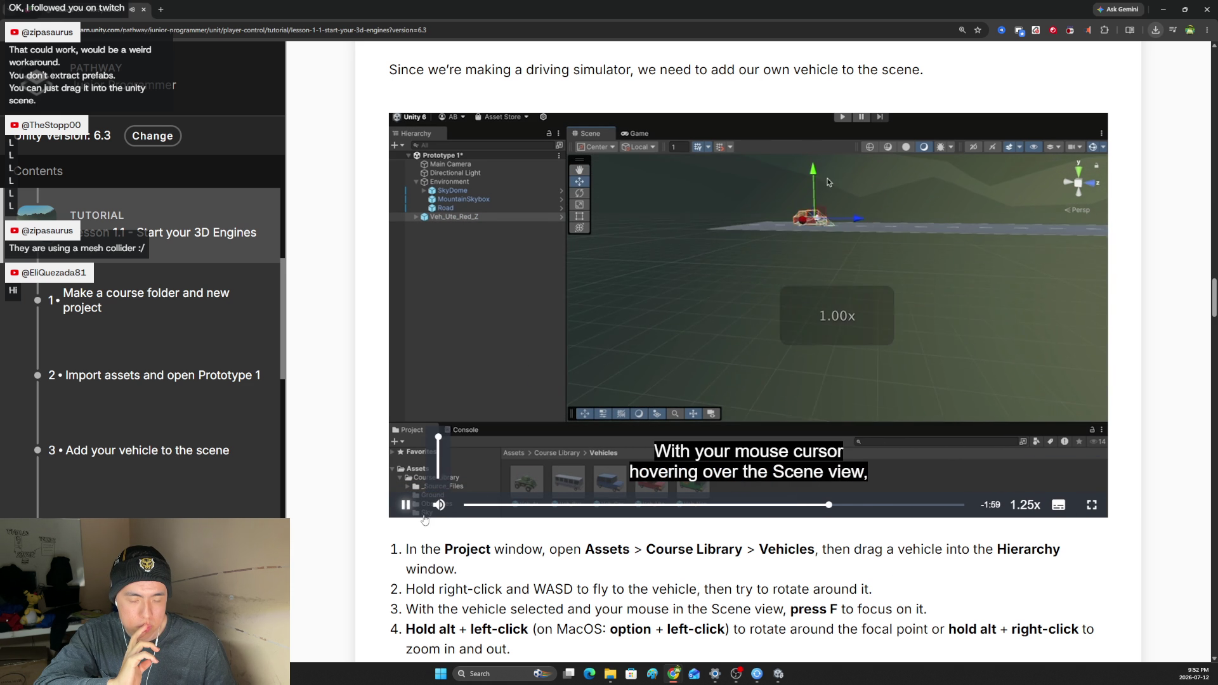
left_click(405, 506)
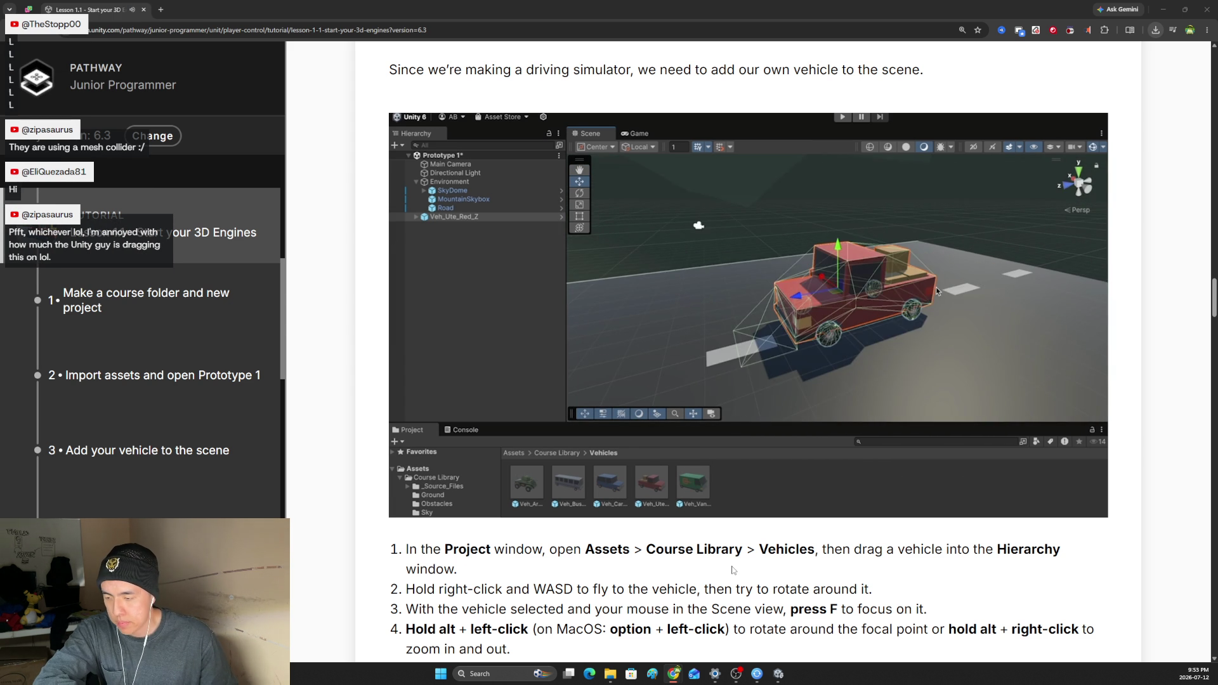
mouse_move(857, 420)
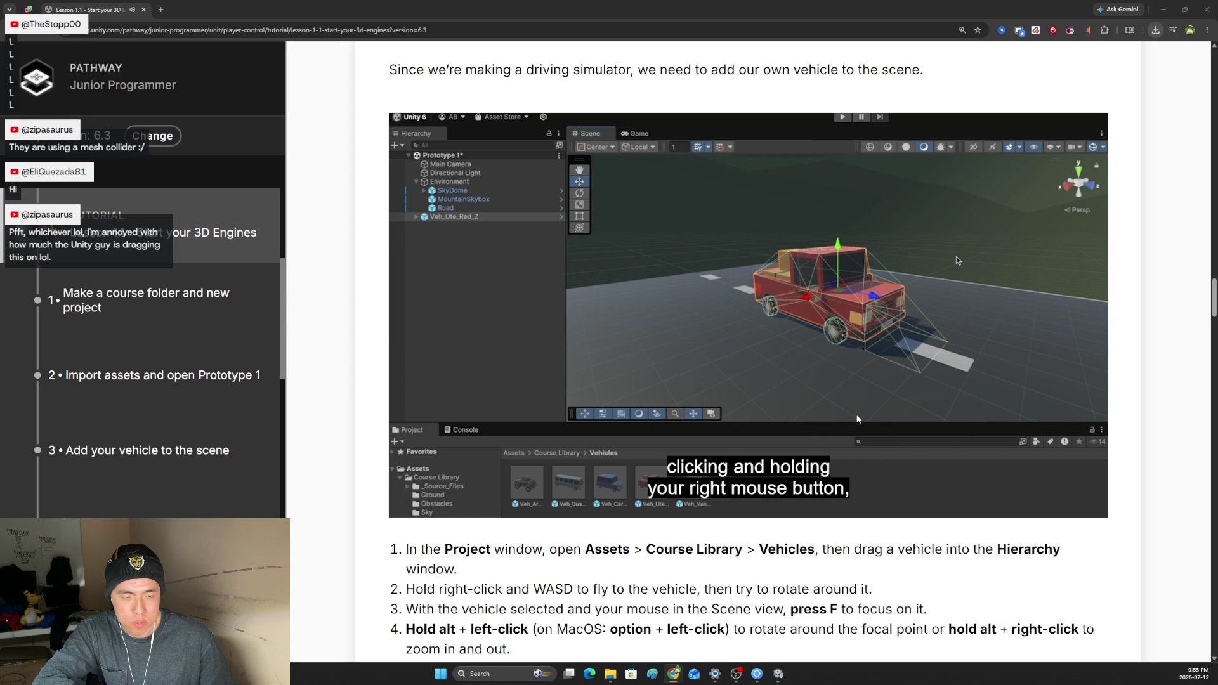
mouse_move(879, 448)
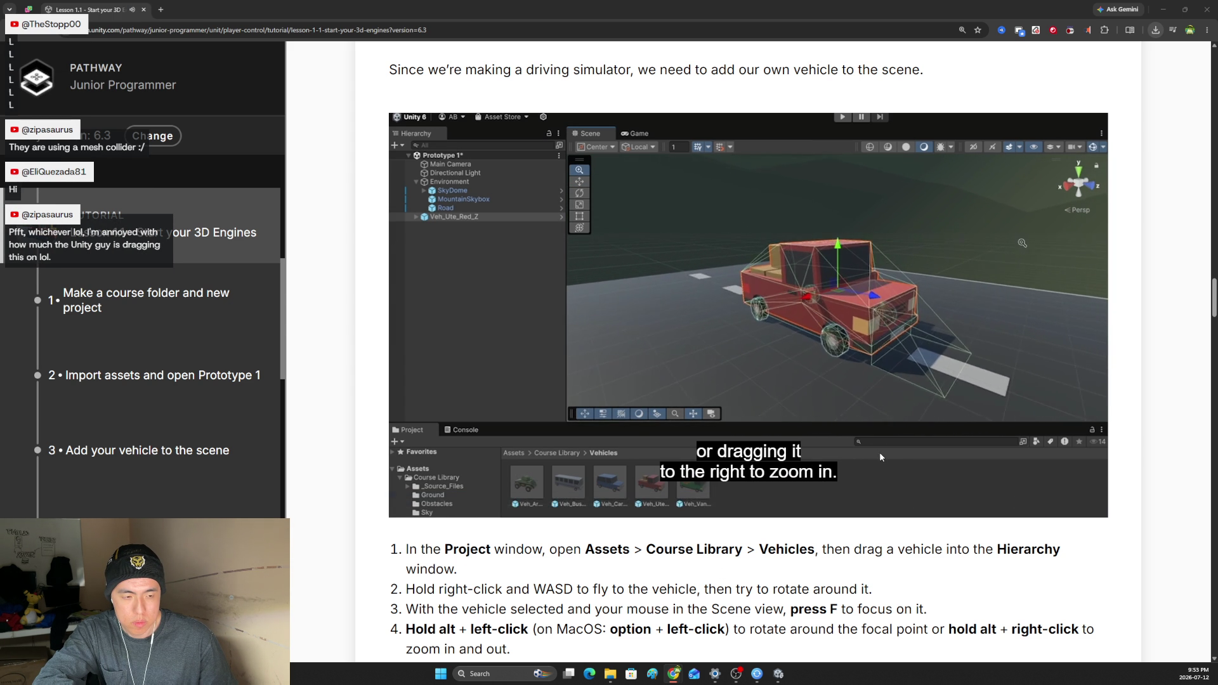
mouse_move(748, 502)
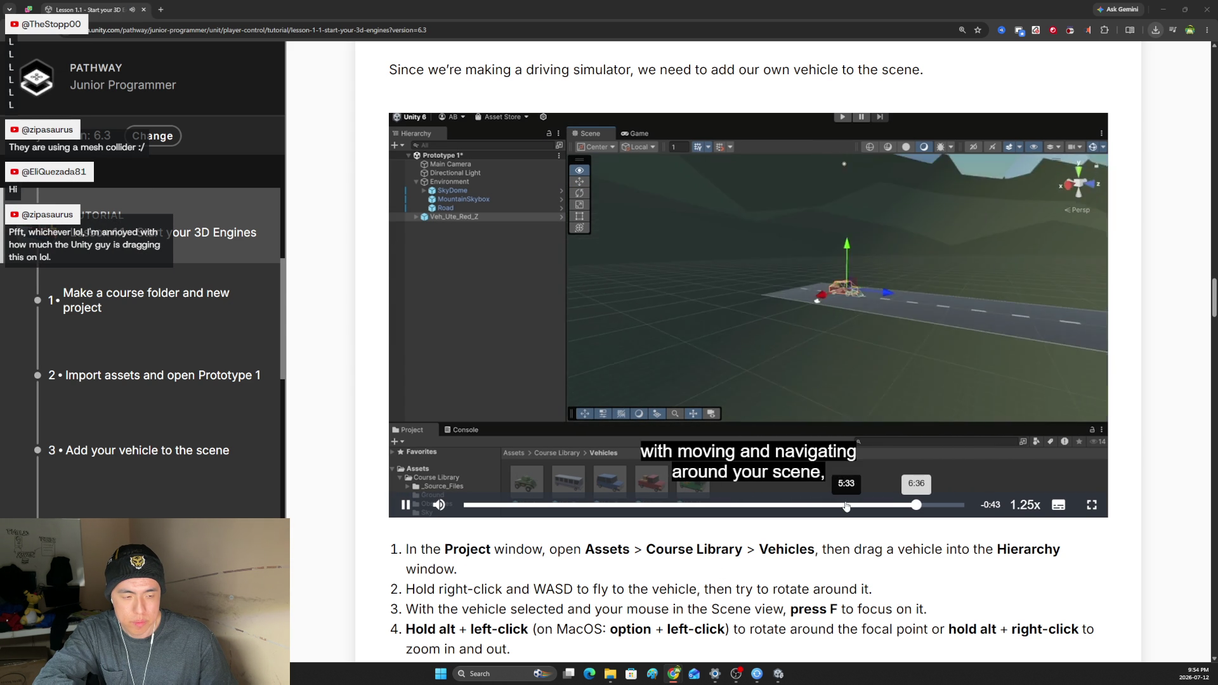
Set the video volume to about 28% and let it play to its closing music.
left_click(439, 473)
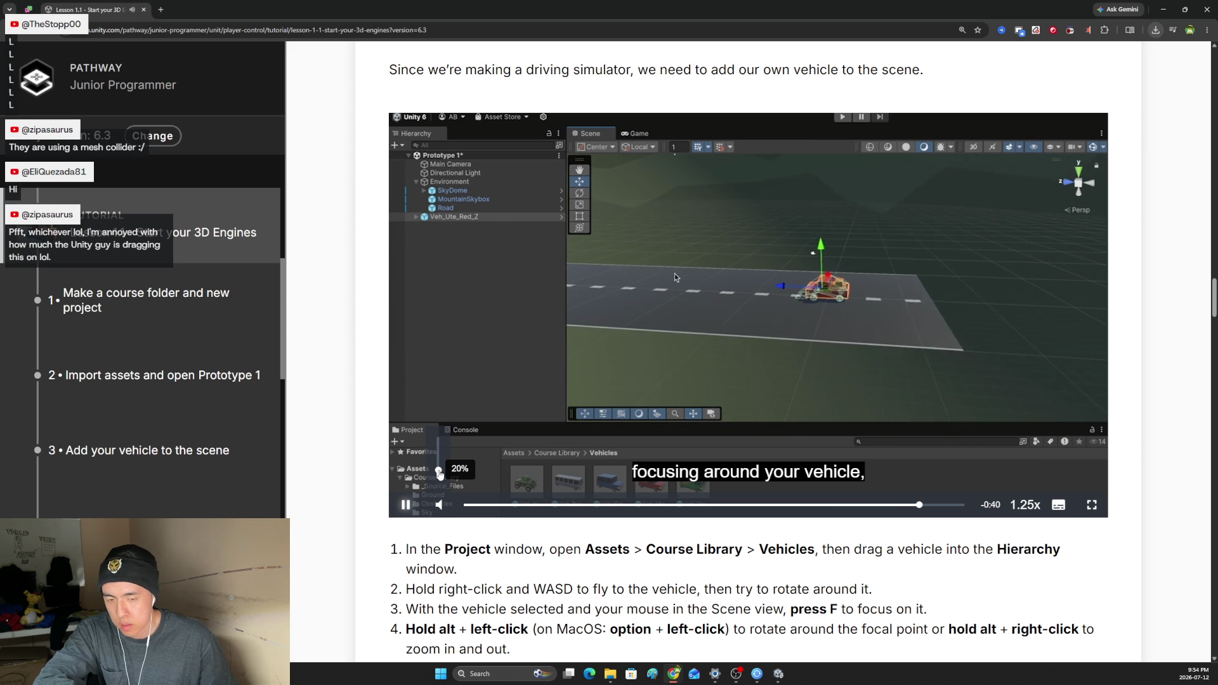
left_click_drag(439, 472, 443, 471)
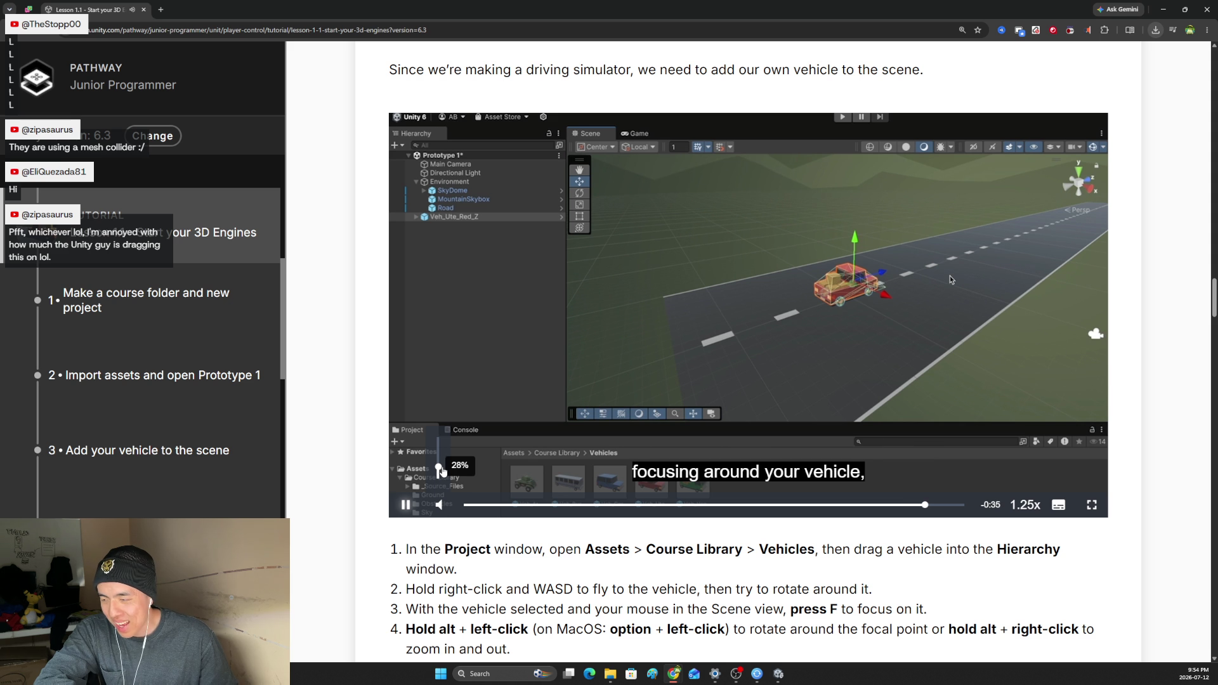
scroll(443, 471, "up", 1)
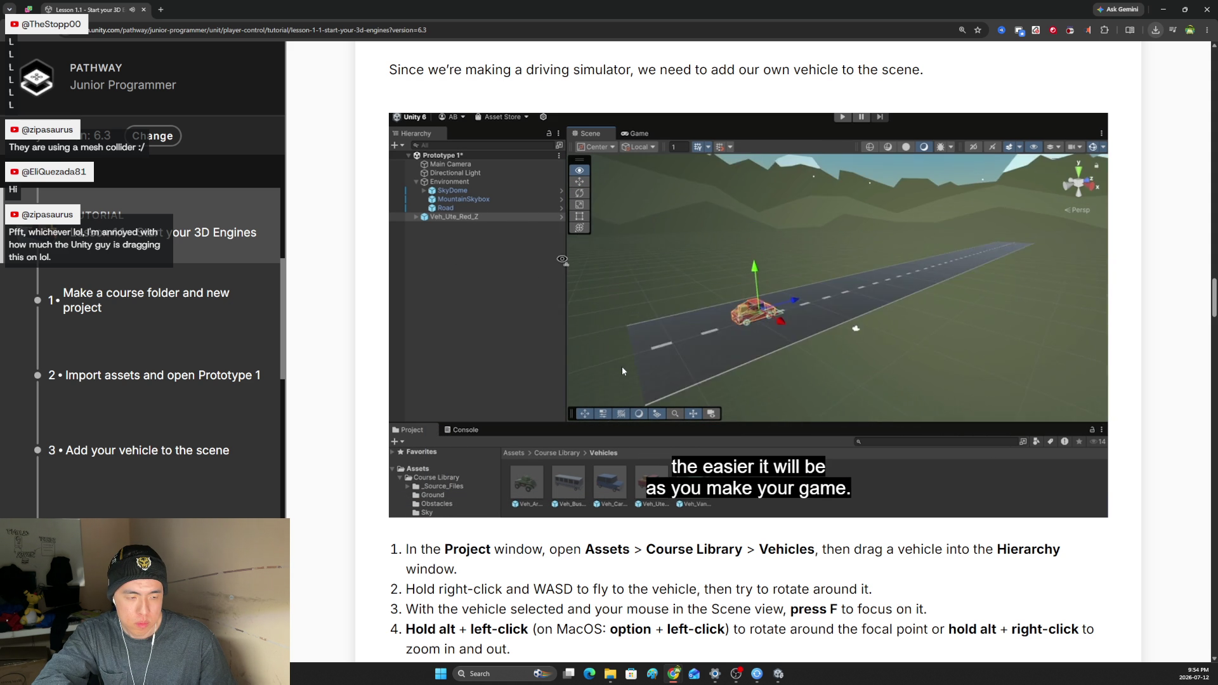
Scroll down to read steps 5–6, then bring the Unity Editor to the front.
mouse_move(686, 450)
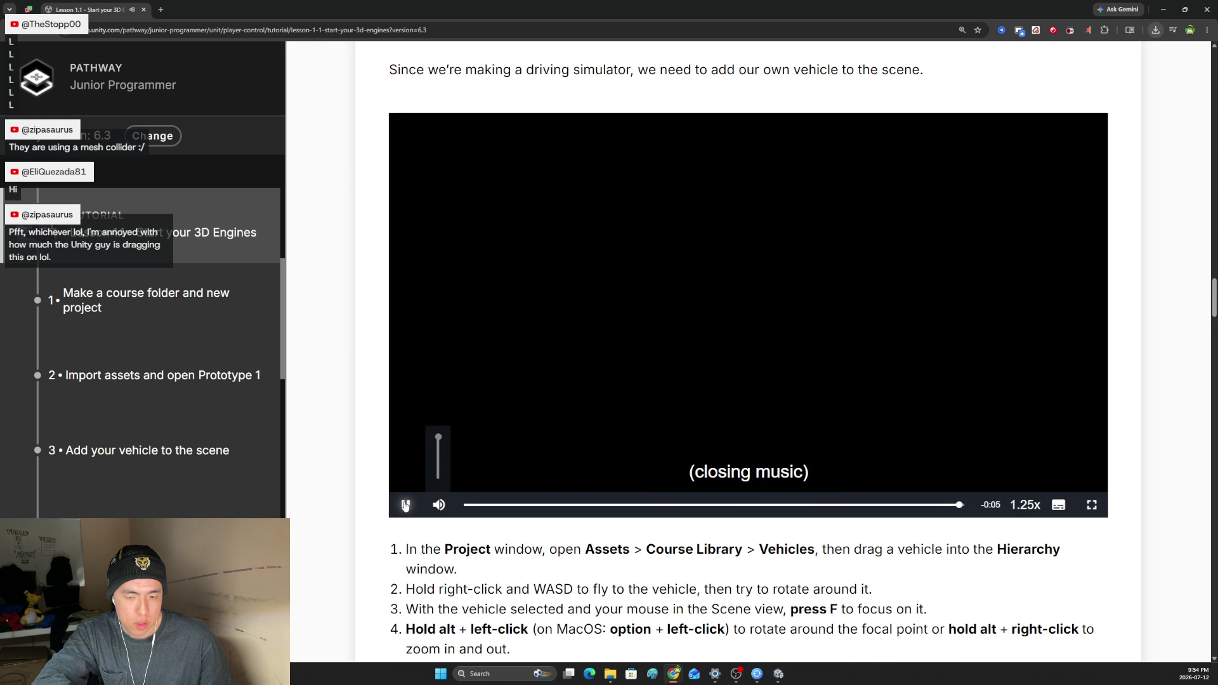
scroll(697, 574, "down", 2)
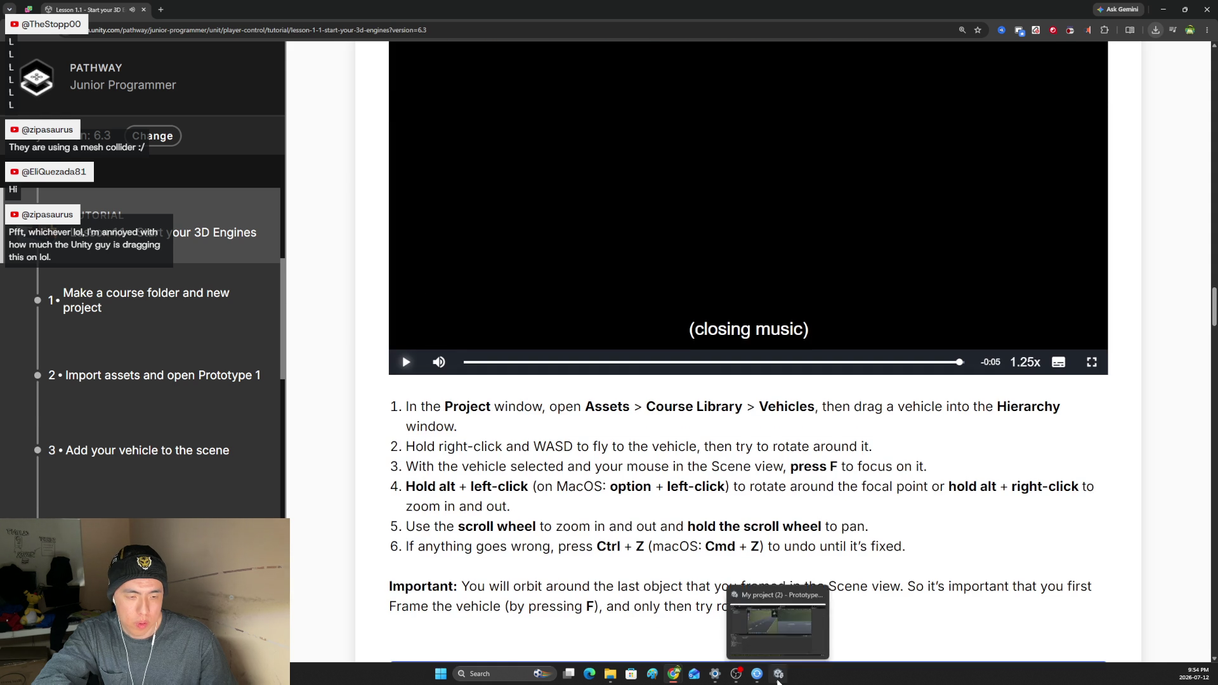
left_click(780, 671)
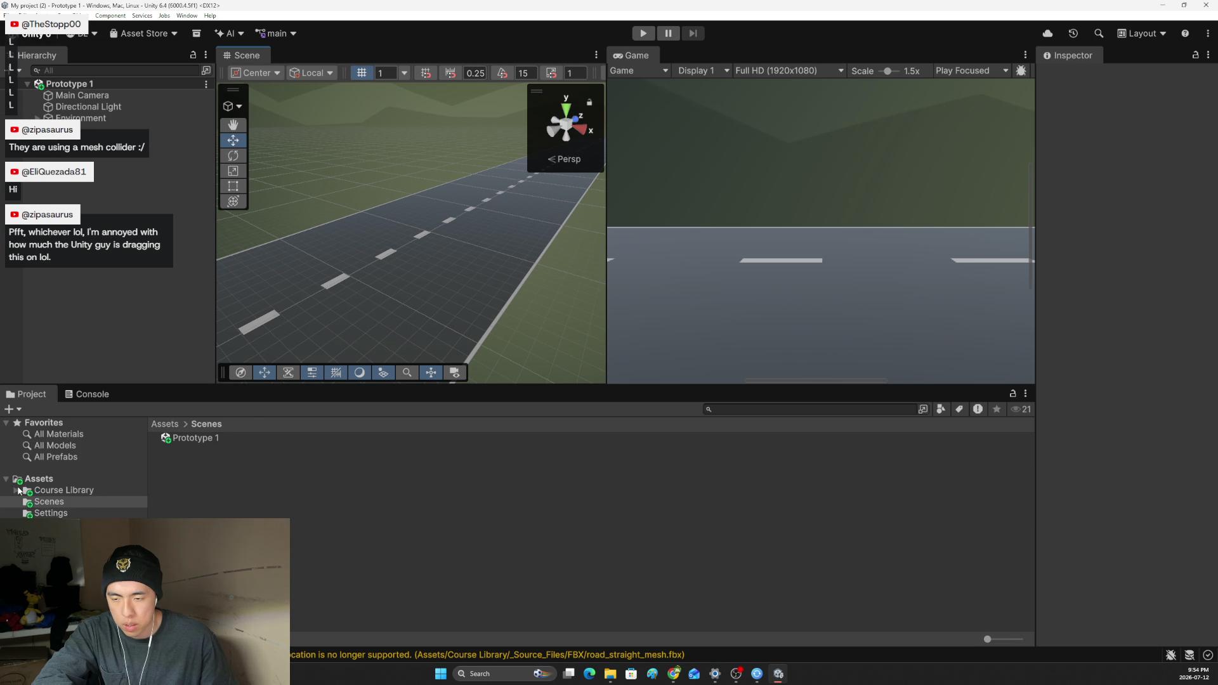
Drag Veh_Armor_Car_01 from Course Library > Vehicles onto the Prototype 1 road.
left_click(47, 492)
left_click(17, 492)
double_click(180, 472)
left_click(60, 547)
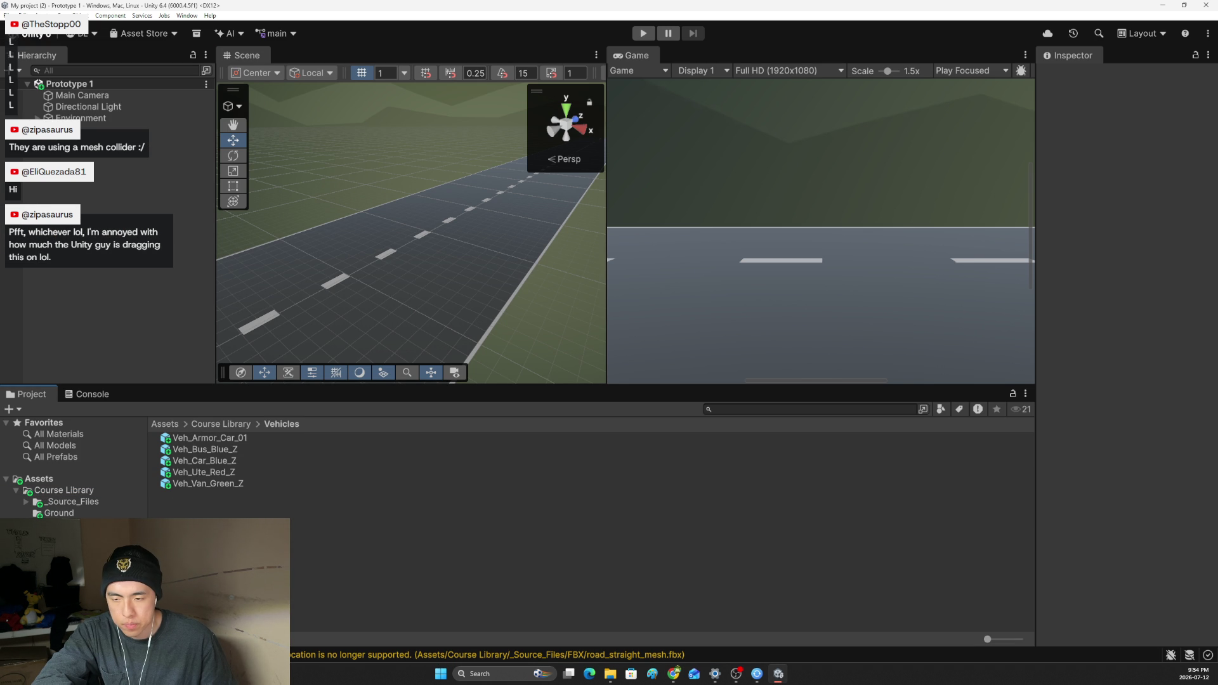
left_click(189, 443)
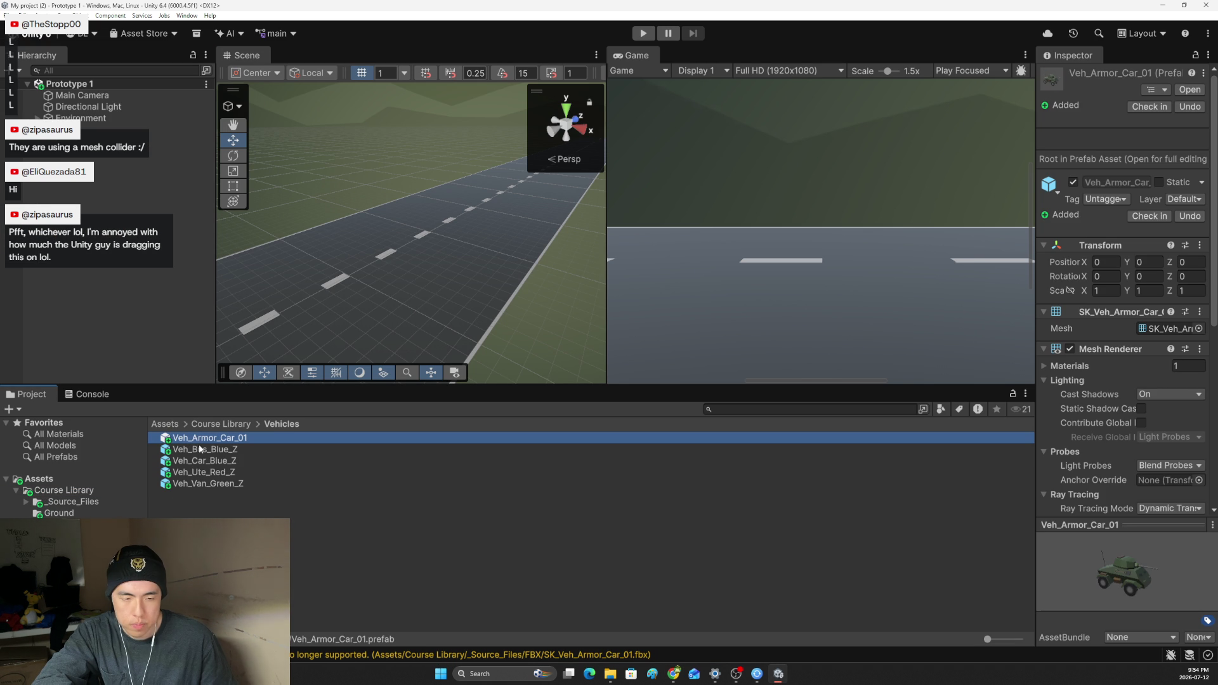
left_click(202, 451)
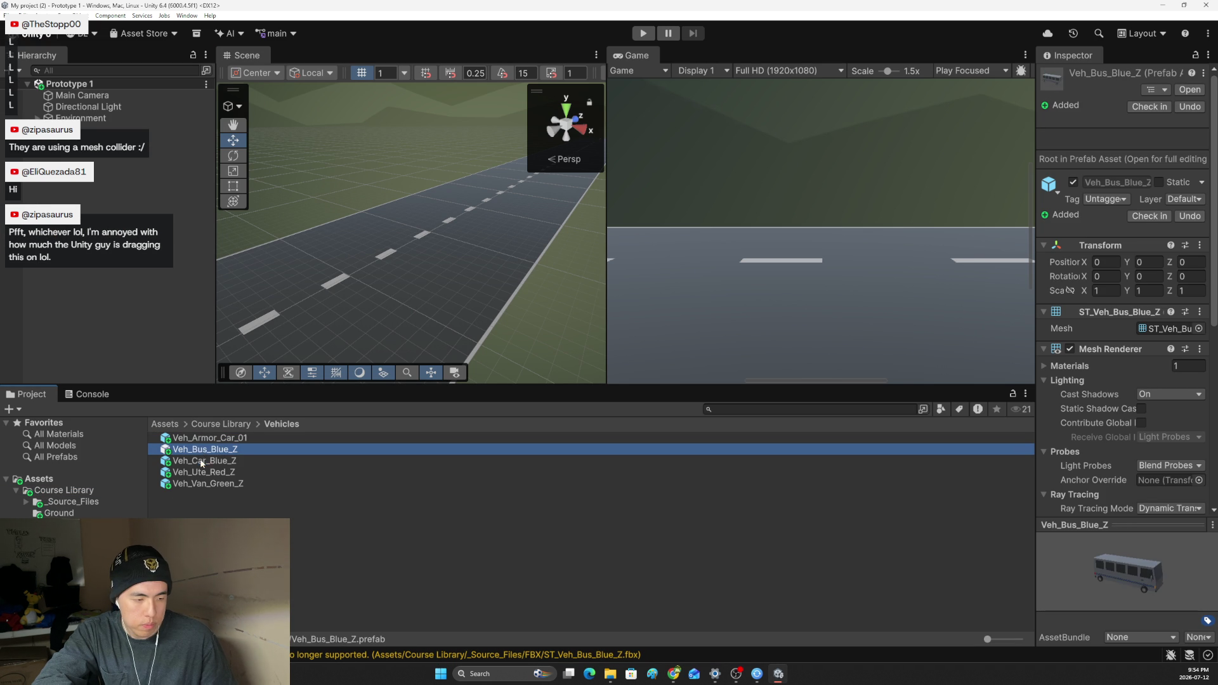
left_click(198, 438)
mouse_move(199, 439)
left_mouse_down()
mouse_move(341, 313)
mouse_move(343, 272)
mouse_move(500, 215)
left_mouse_up()
Select the armored car, orbit the view around it, and return to the tutorial page.
left_click(502, 219)
left_click(375, 241)
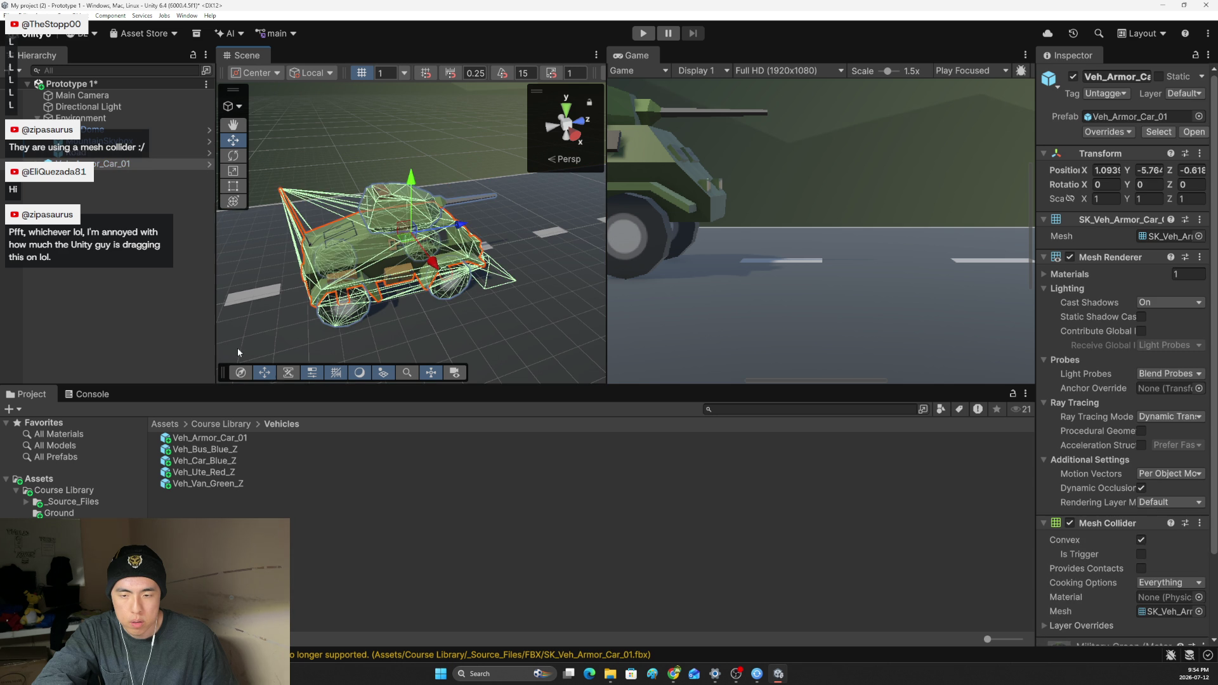
left_click(380, 241)
mouse_move(381, 241)
left_mouse_down()
mouse_move(197, 191)
mouse_move(647, 236)
left_mouse_up()
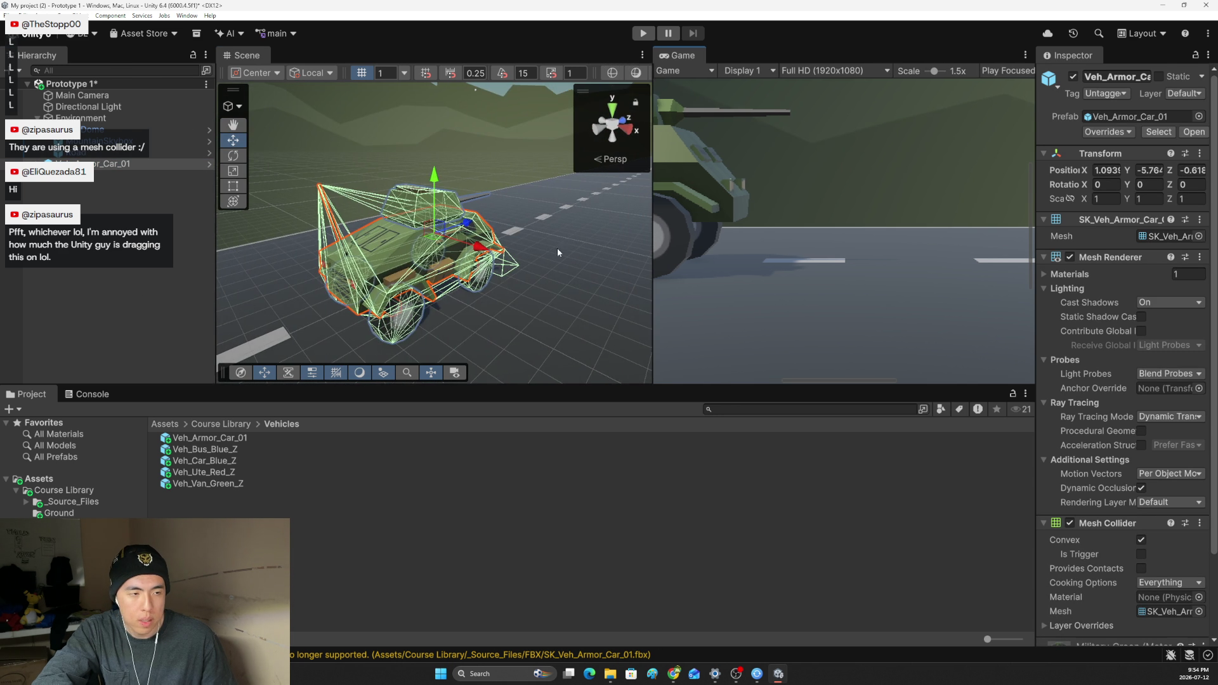
key("alt+Tab")
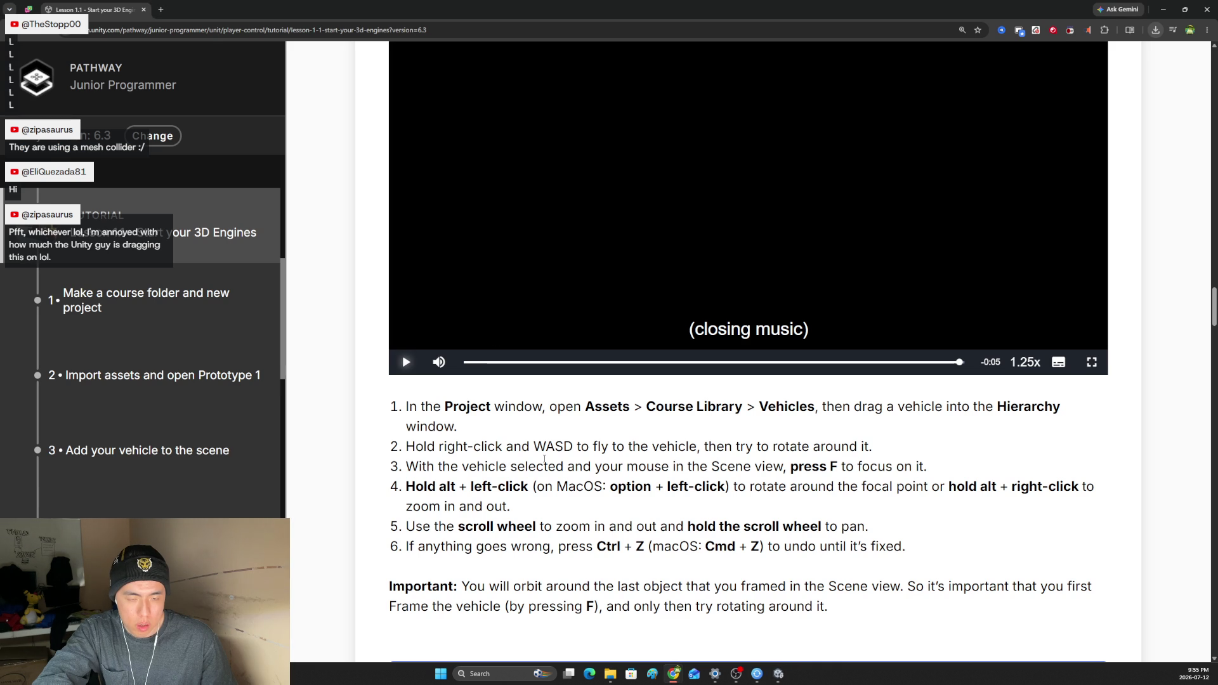
Switch the Game view from Full HD to Free Aspect so the whole armored car is visible.
key("alt+Tab")
mouse_move(495, 273)
left_mouse_down()
mouse_move(445, 259)
mouse_move(714, 263)
mouse_move(782, 250)
mouse_move(771, 250)
mouse_move(825, 92)
left_mouse_up()
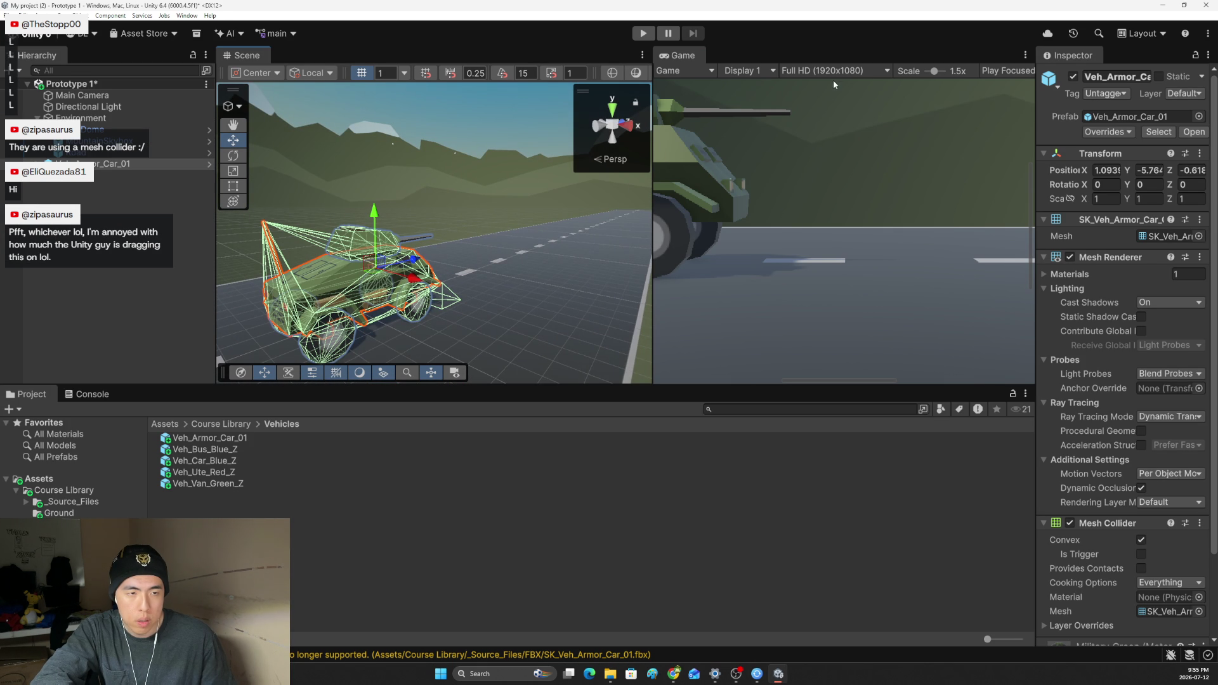
left_click(836, 70)
left_click(775, 133)
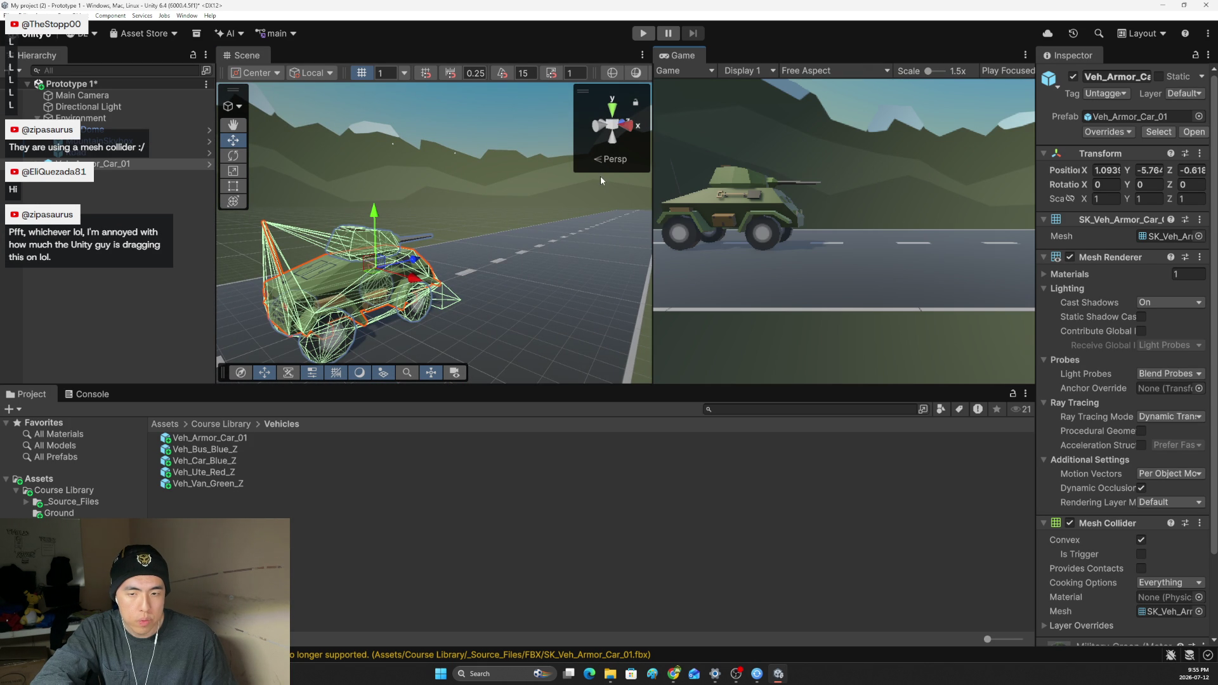
left_click_drag(381, 242, 353, 253)
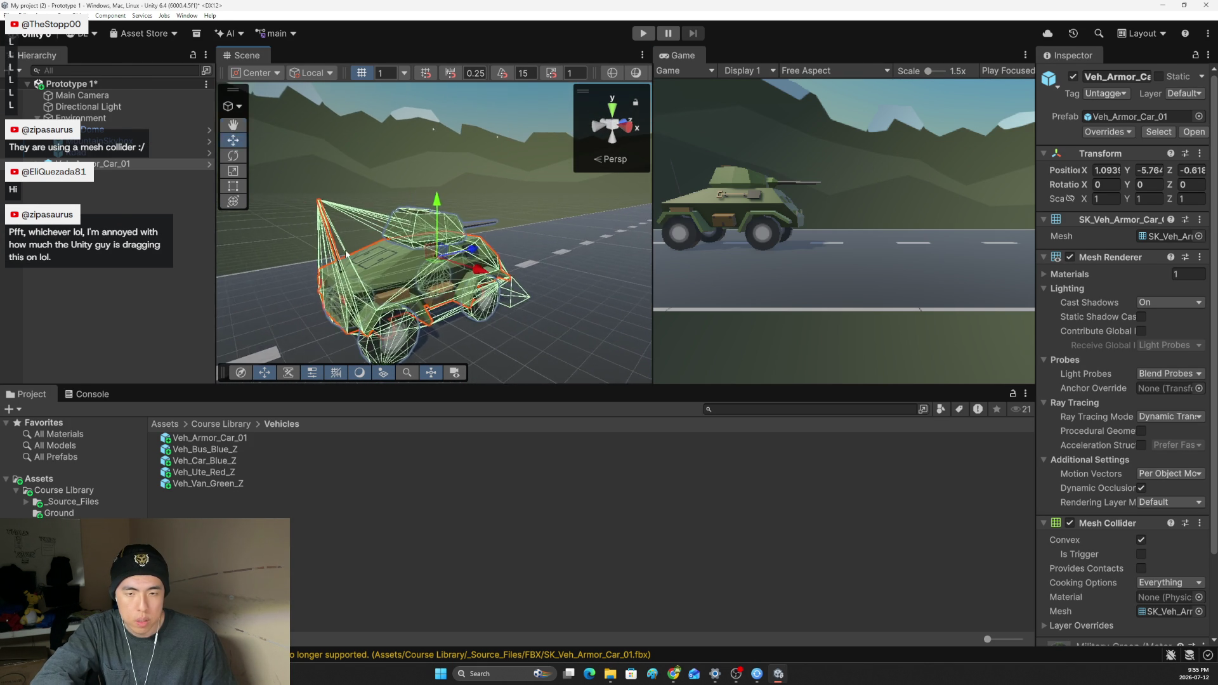
key("alt+Tab")
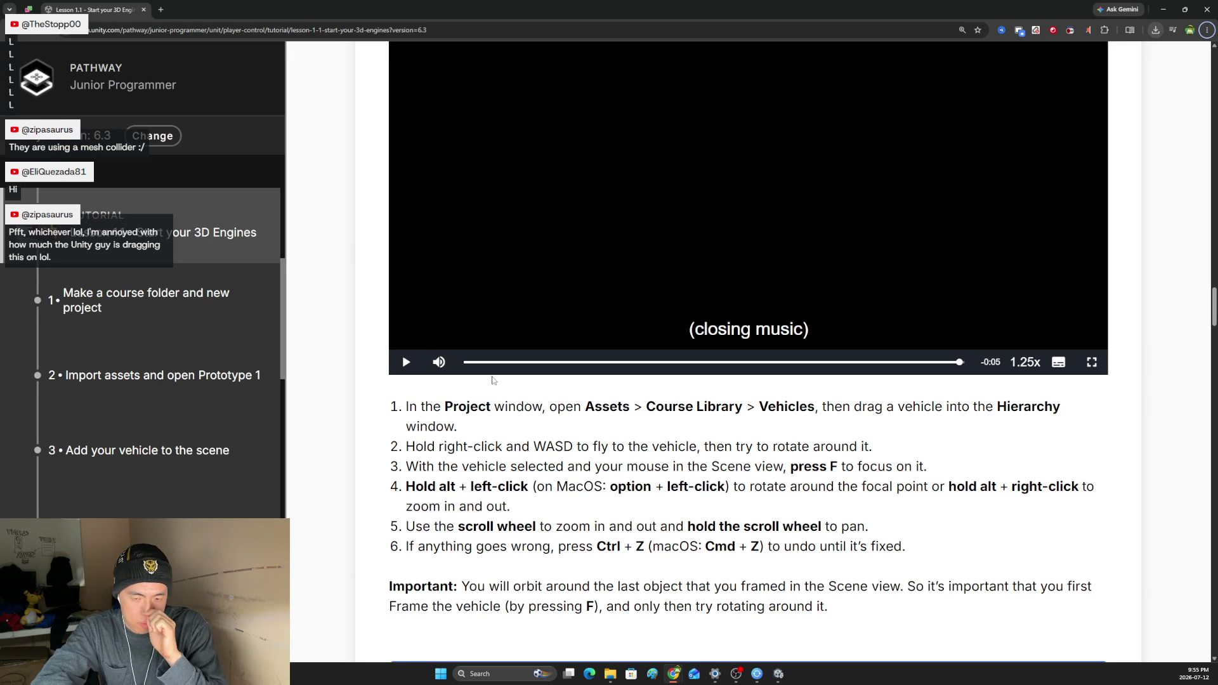
Read the tutorial's steps on focusing on the vehicle and undoing view changes.
left_click_drag(485, 447, 638, 465)
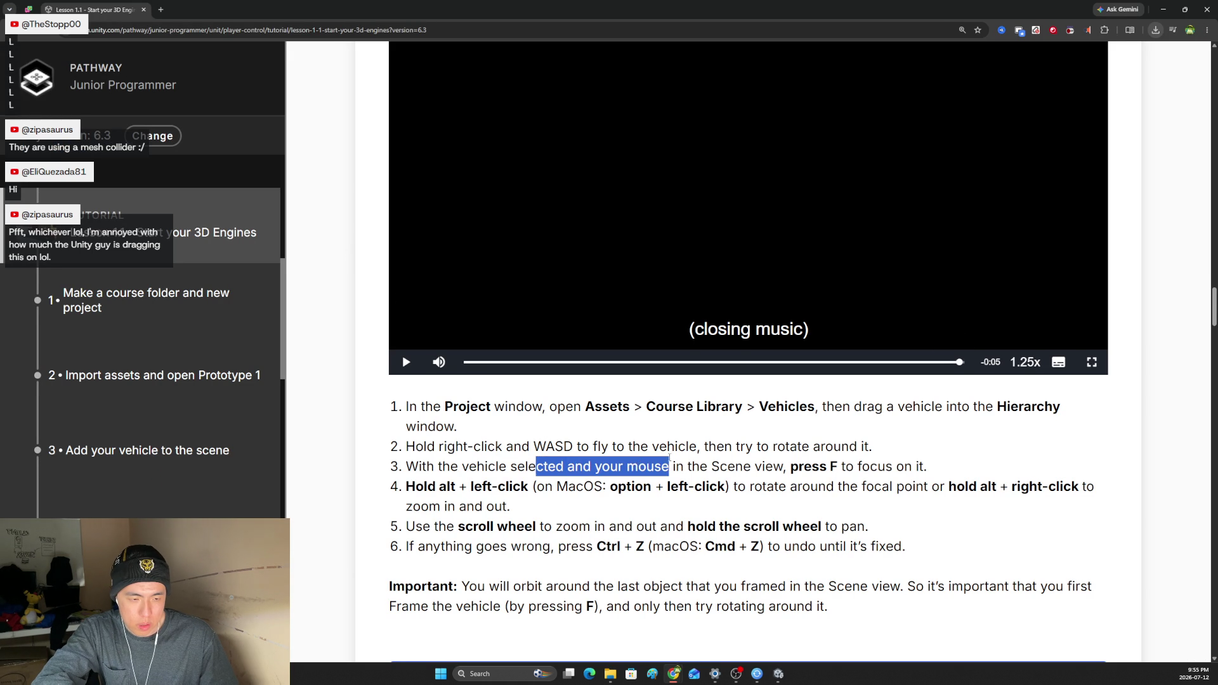
scroll(638, 460, "down", 1)
left_click_drag(428, 392, 513, 392)
double_click(541, 392)
left_click_drag(847, 448, 773, 452)
left_click(808, 414)
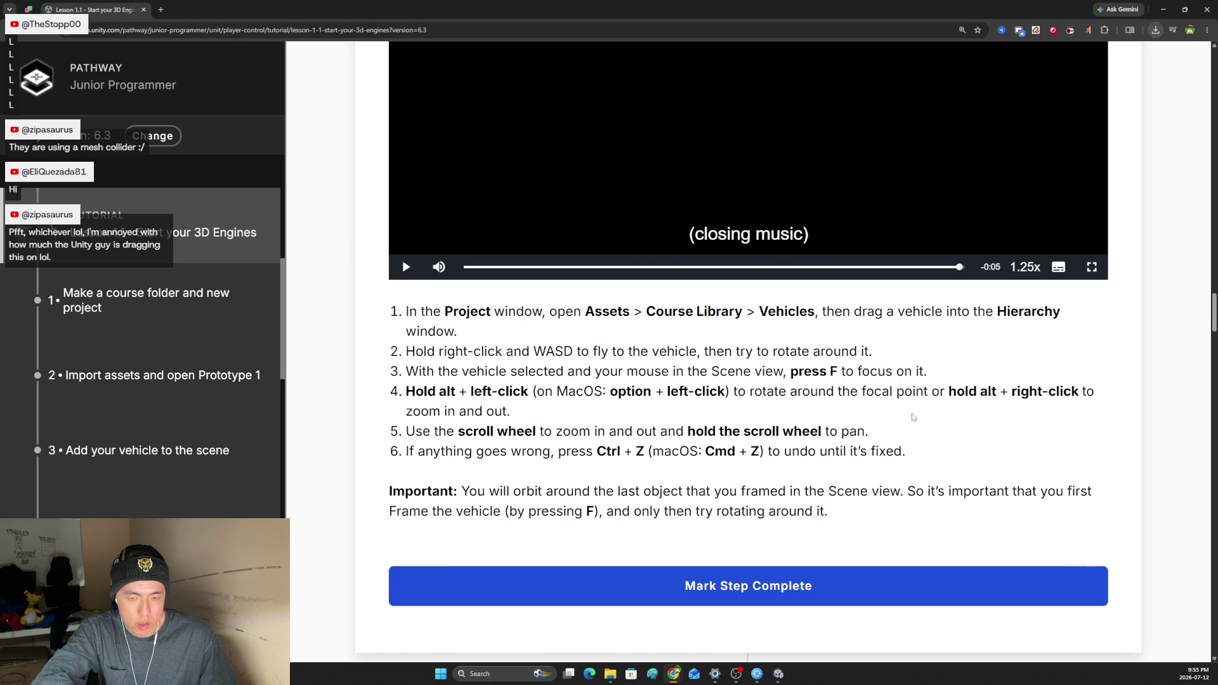
Practise orbiting the Scene view around the armored car in Unity.
key("alt+Tab")
left_click_drag(399, 262, 628, 264, "alt")
key("alt+Tab")
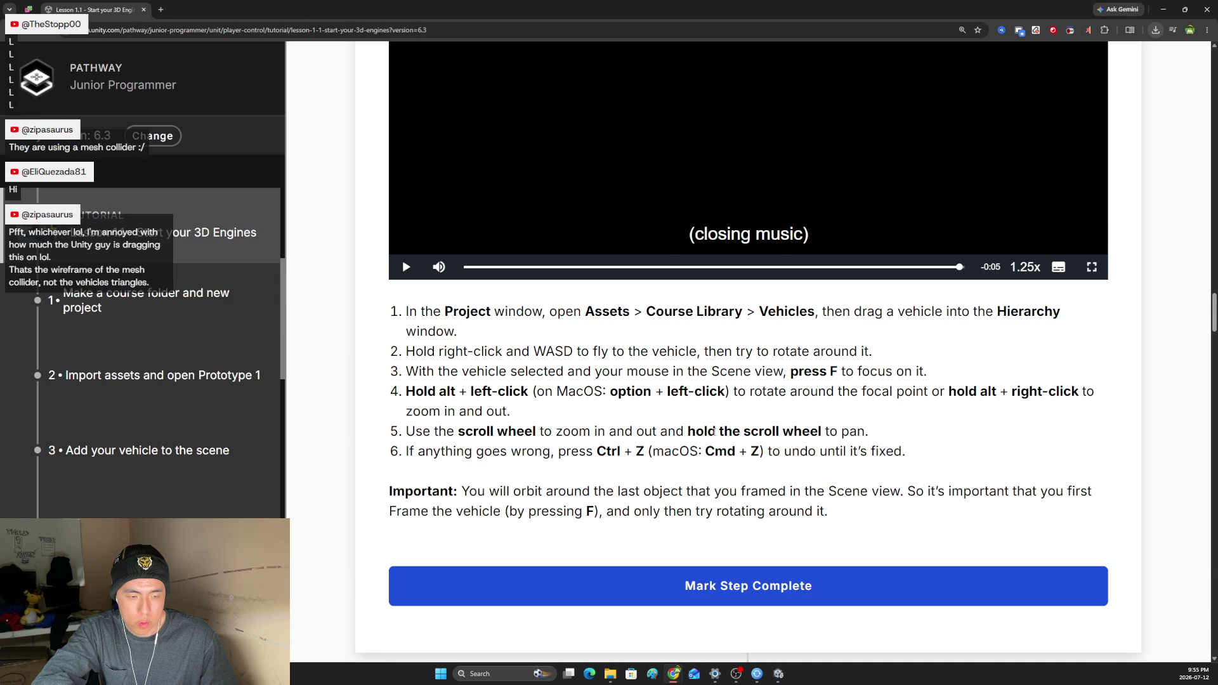
key("alt+Tab")
left_click_drag(380, 279, 396, 292, "alt")
key("alt+Tab")
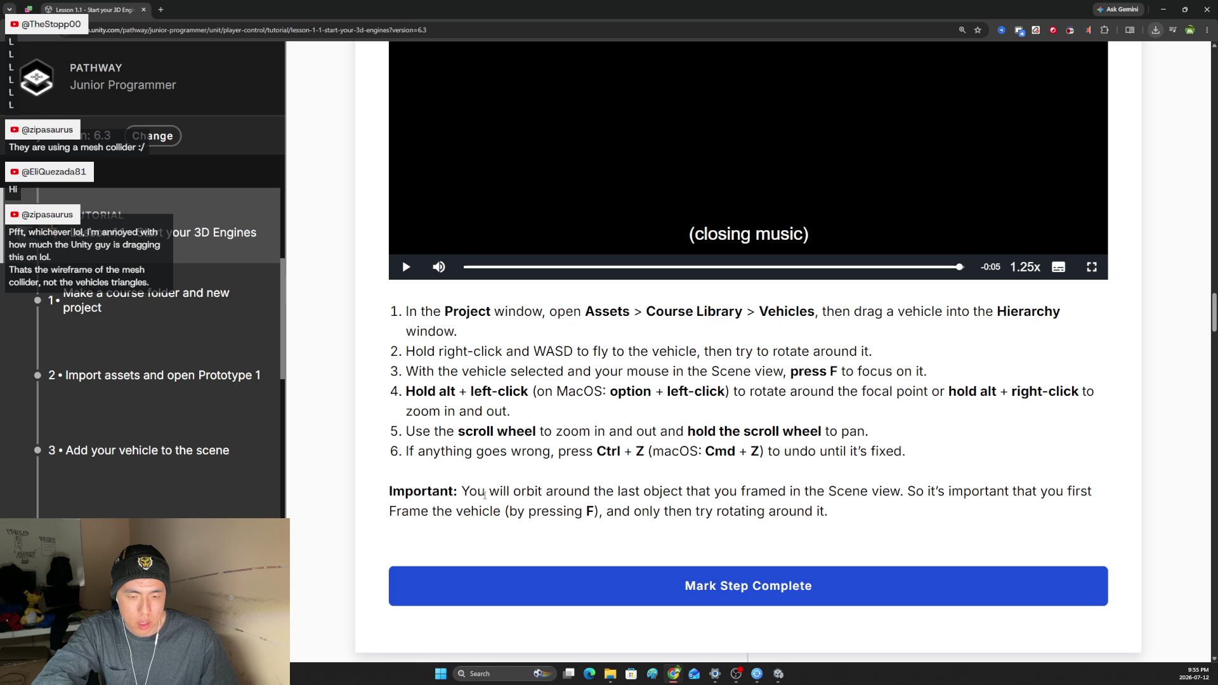
Read the note on orbiting the framed object and scroll down to section 4.
mouse_move(458, 495)
left_mouse_down()
mouse_move(1056, 503)
mouse_move(706, 511)
left_mouse_up()
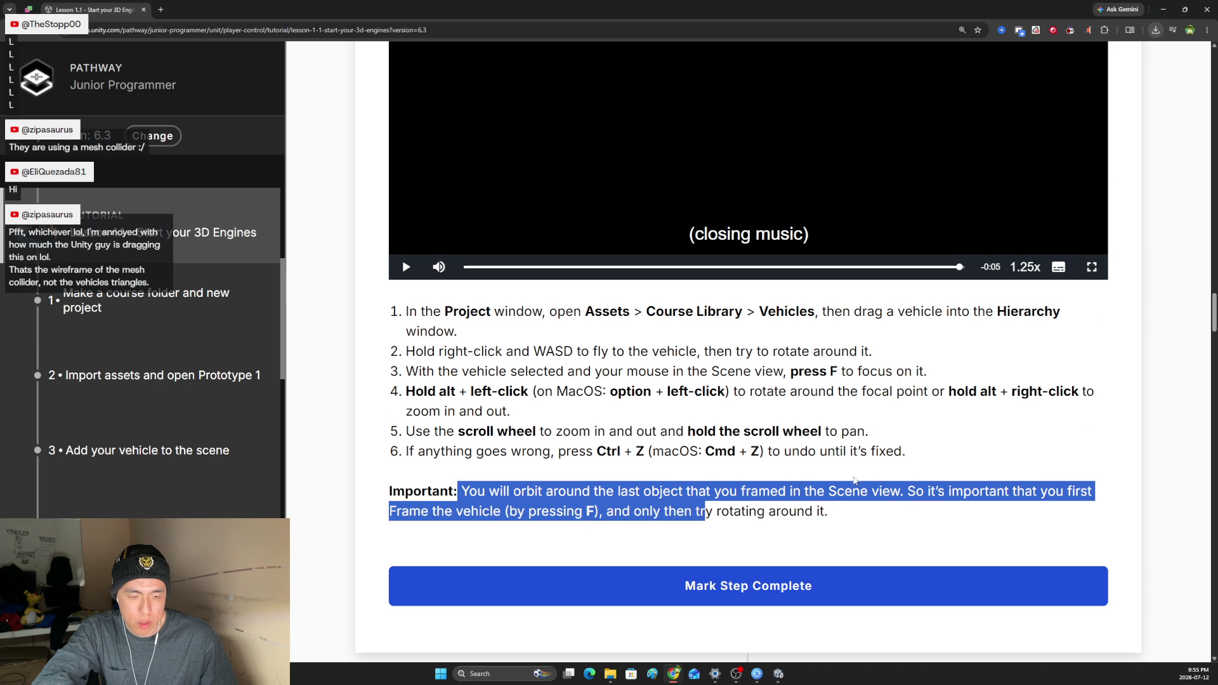
scroll(865, 452, "down", 8)
scroll(865, 452, "down", 2)
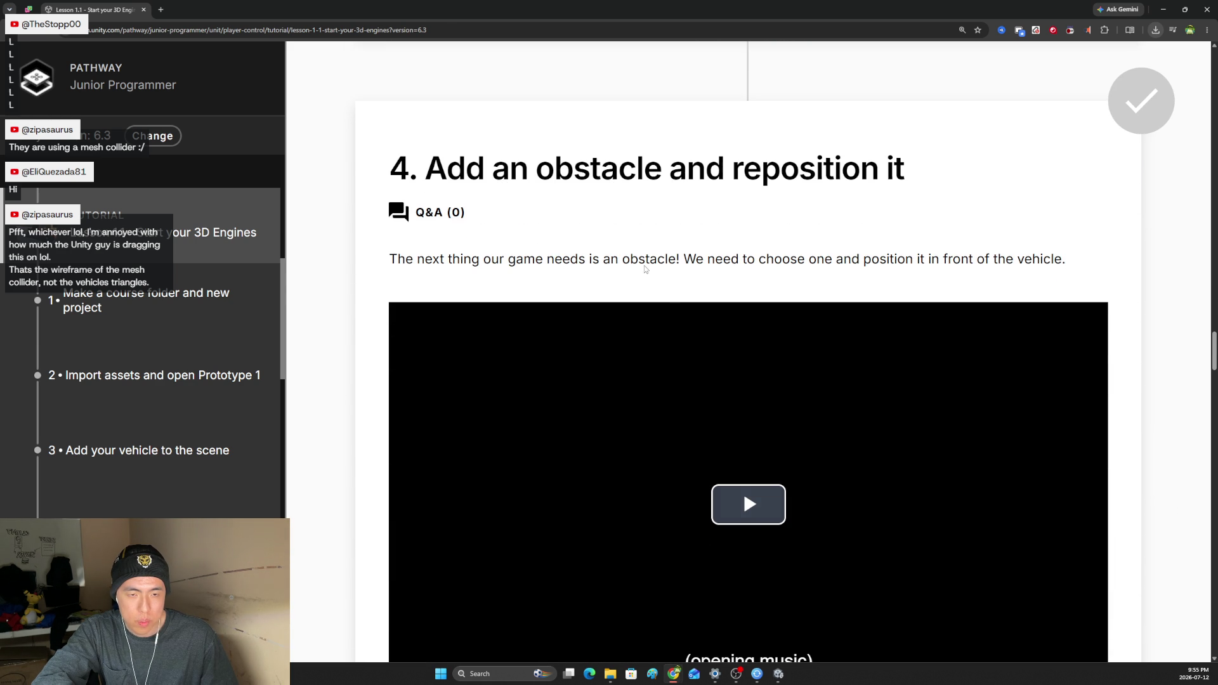
Read the sentence introducing the obstacle in step 4, Add an obstacle and reposition it.
scroll(533, 234, "down", 2)
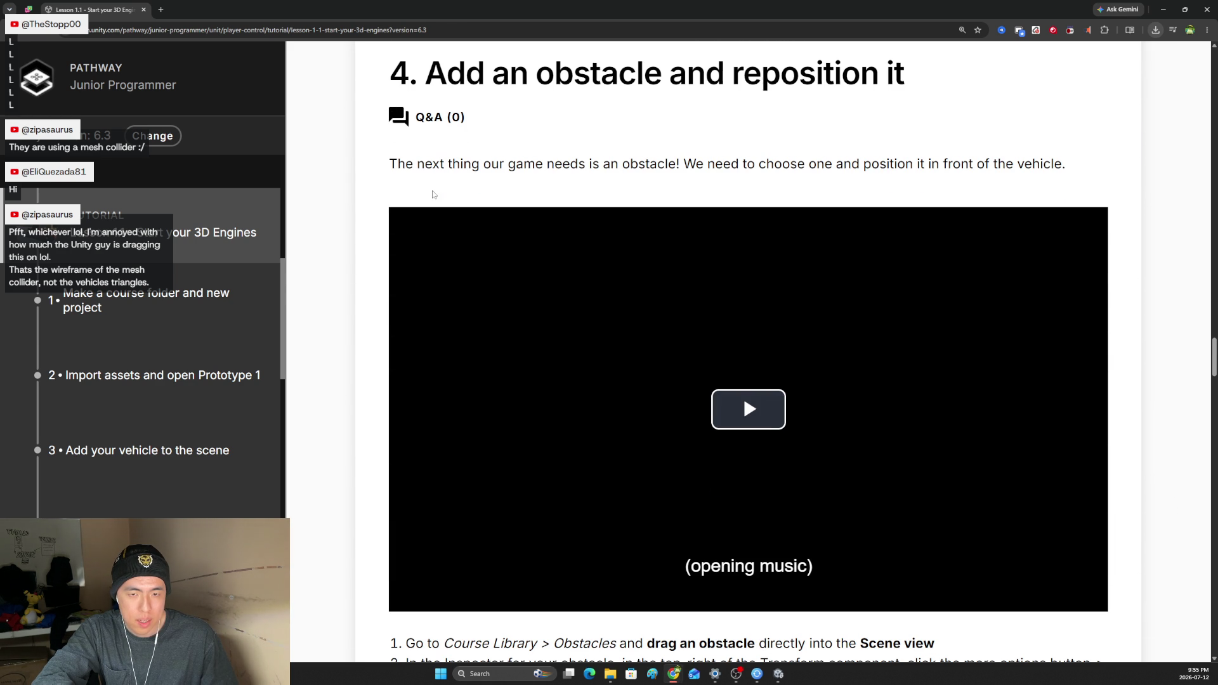
mouse_move(391, 166)
left_mouse_down()
mouse_move(682, 178)
mouse_move(816, 167)
mouse_move(871, 182)
left_mouse_up()
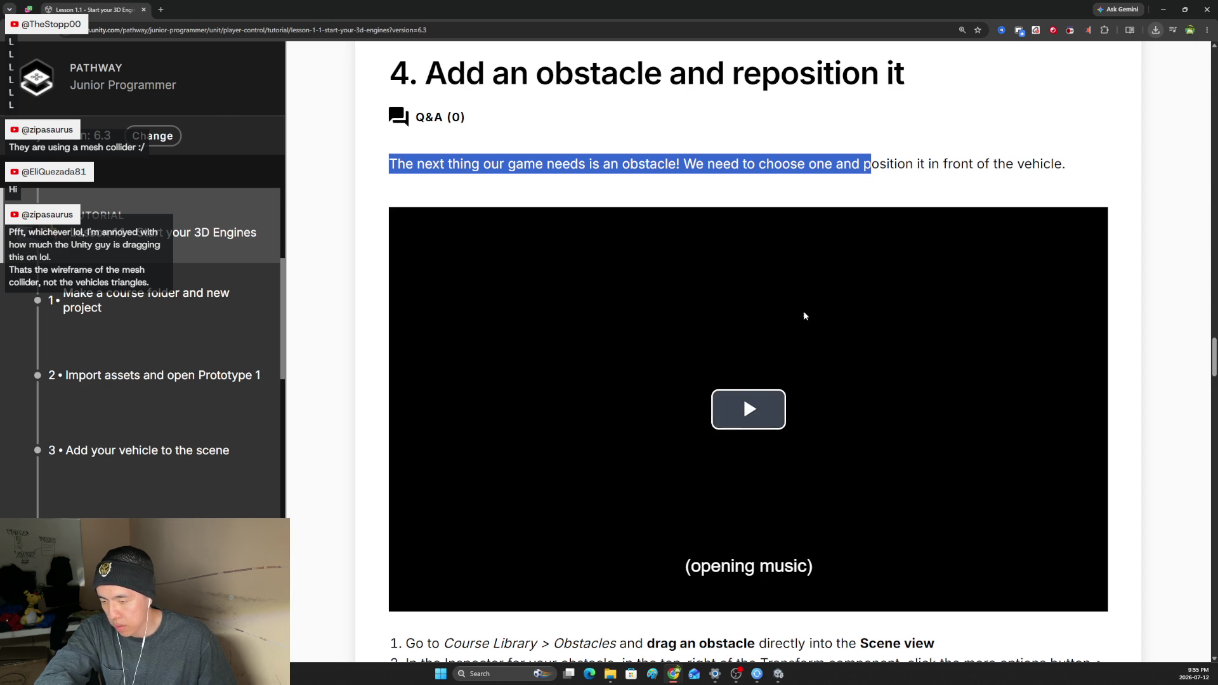
key("alt+Tab")
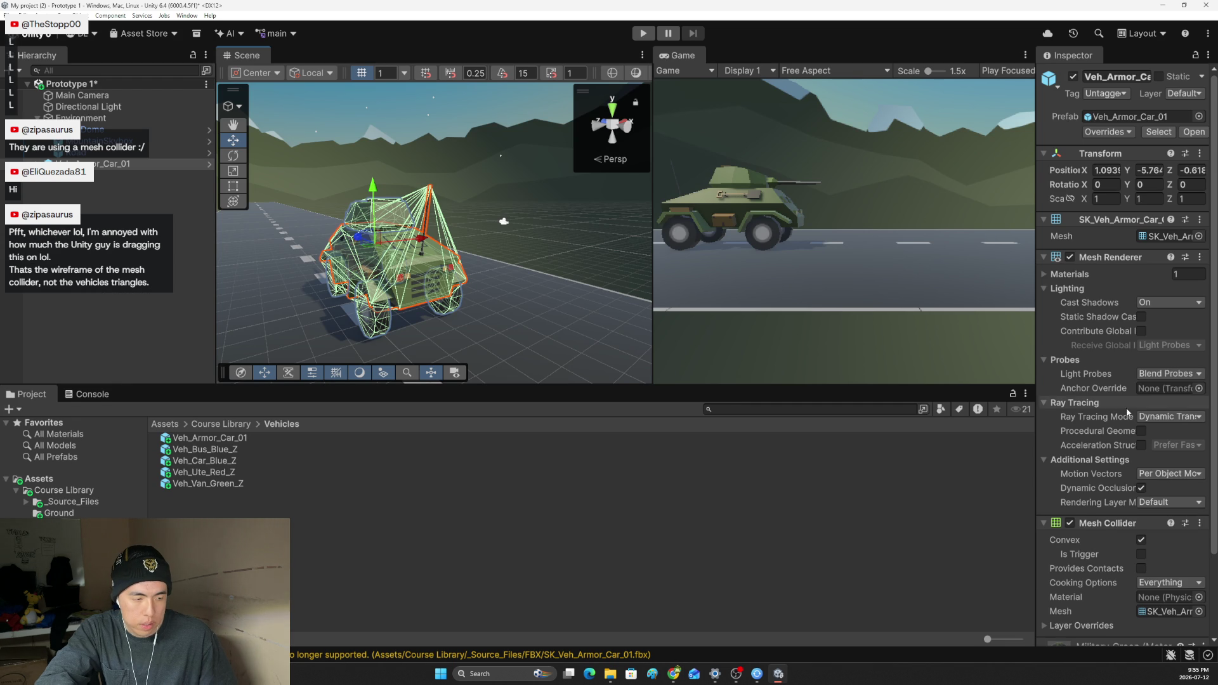
scroll(1066, 389, "down", 2)
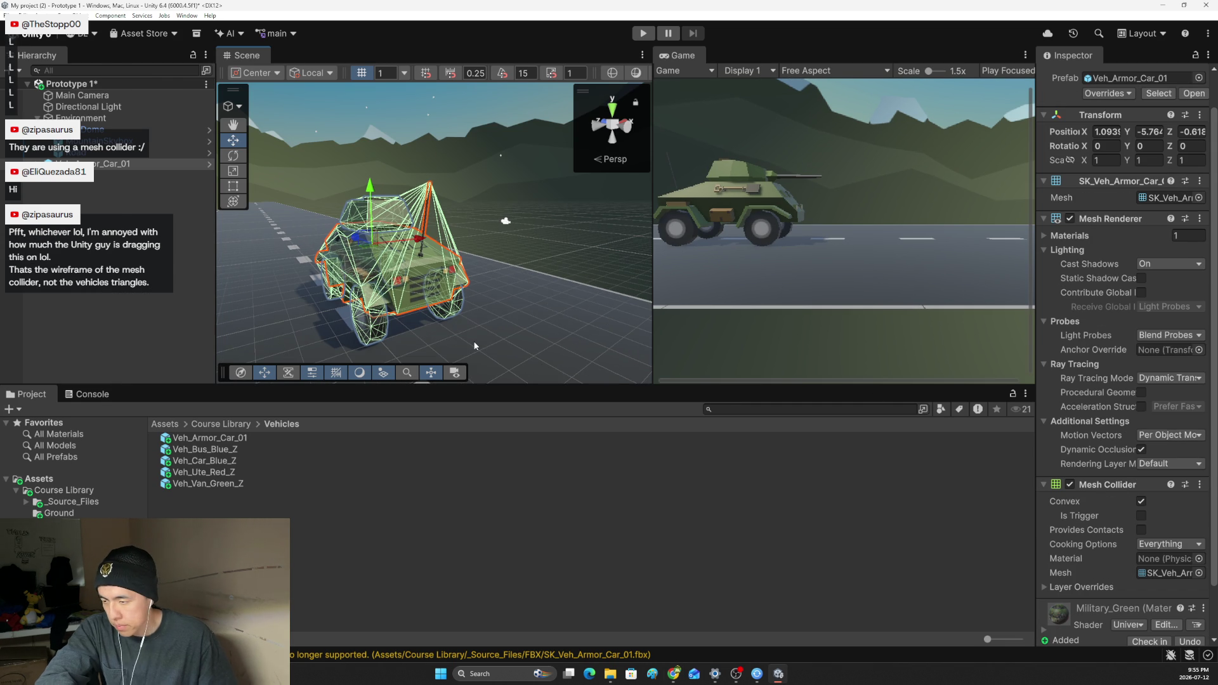
key("alt+Tab")
Play the obstacle tutorial video at 1.5x playback speed.
left_click(790, 481)
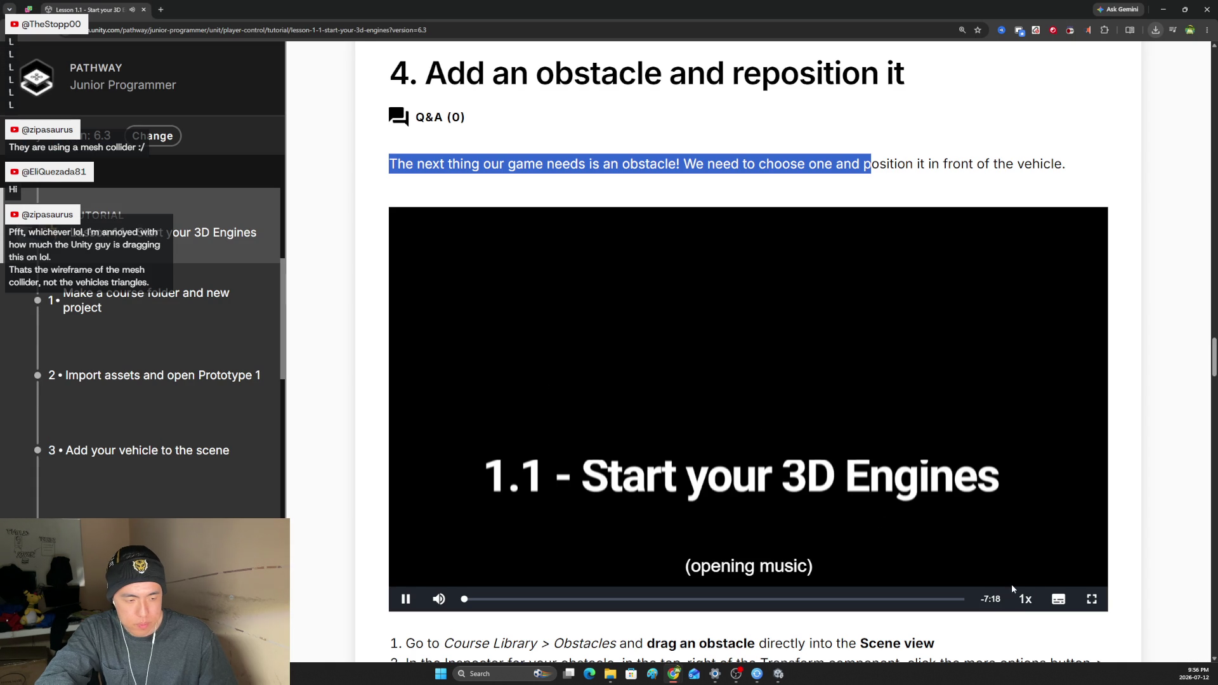
left_click(1025, 599)
left_click(1025, 542)
left_click(1025, 599)
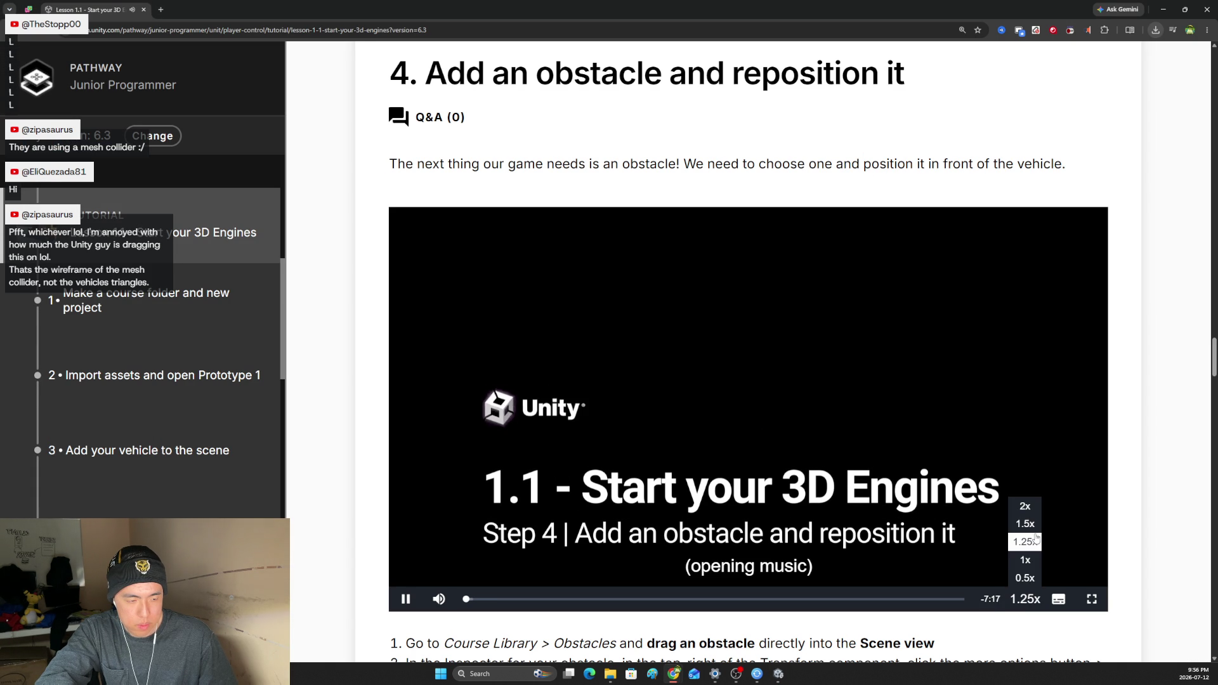
left_click(1026, 524)
scroll(674, 469, "down", 2)
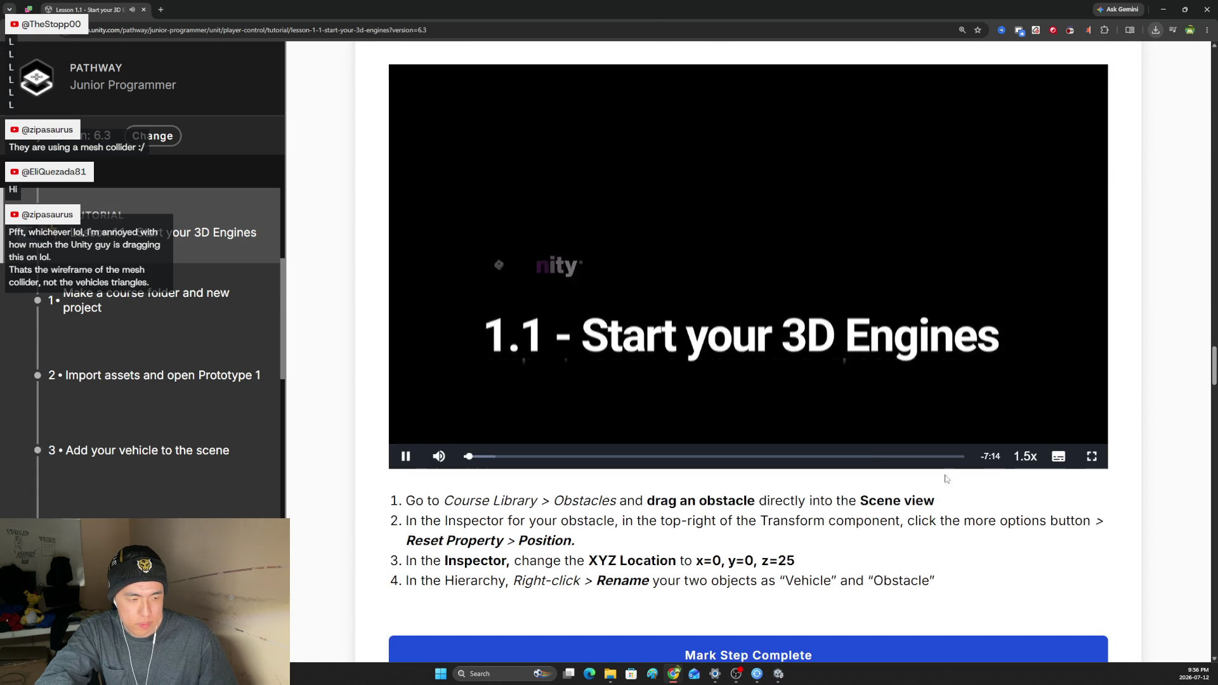
scroll(674, 470, "up", 1)
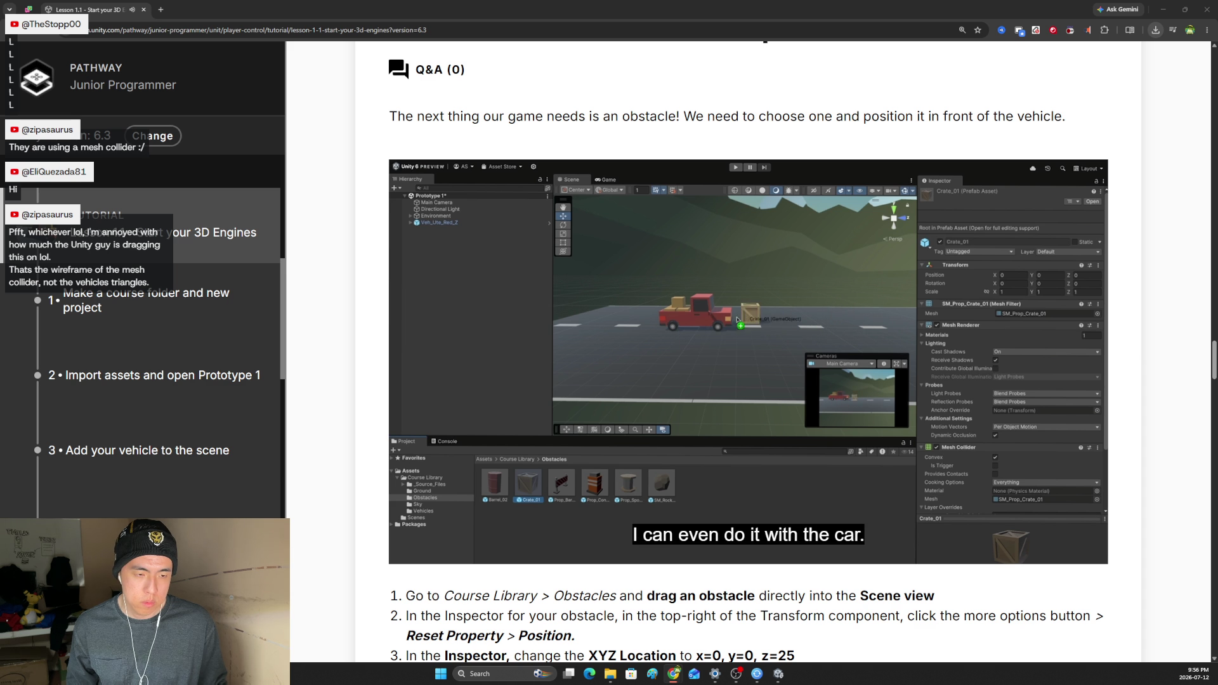
mouse_move(467, 422)
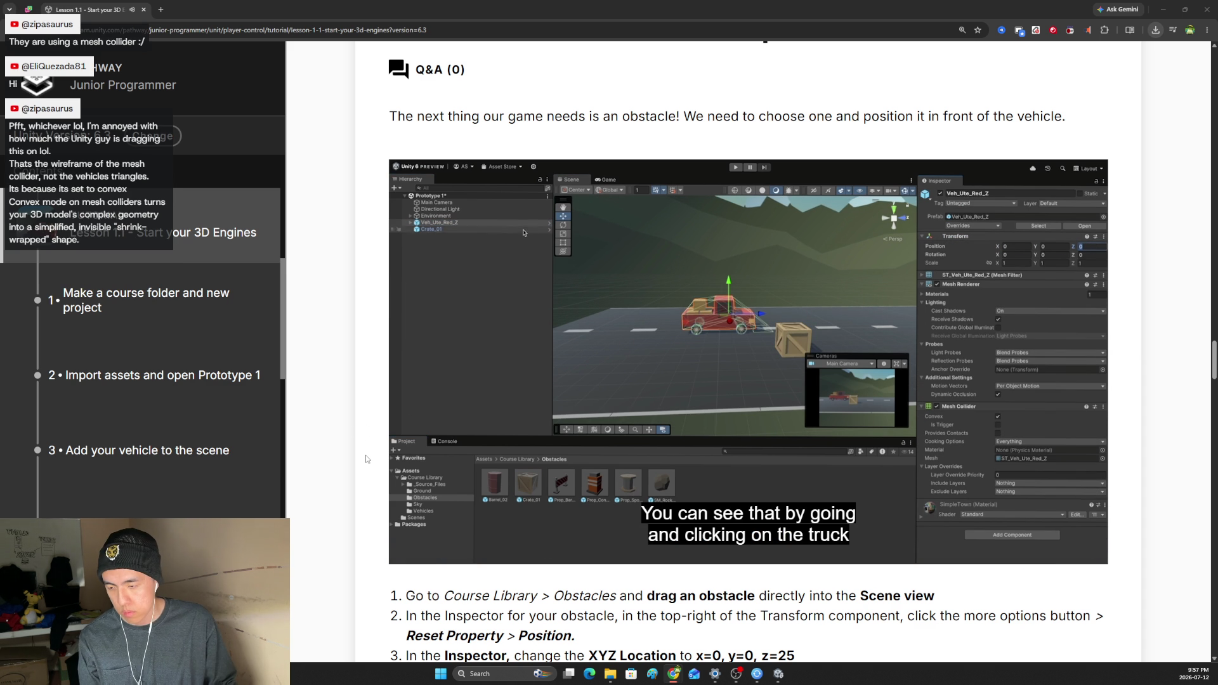
Lower the playing tutorial video's volume to 26%.
mouse_move(438, 549)
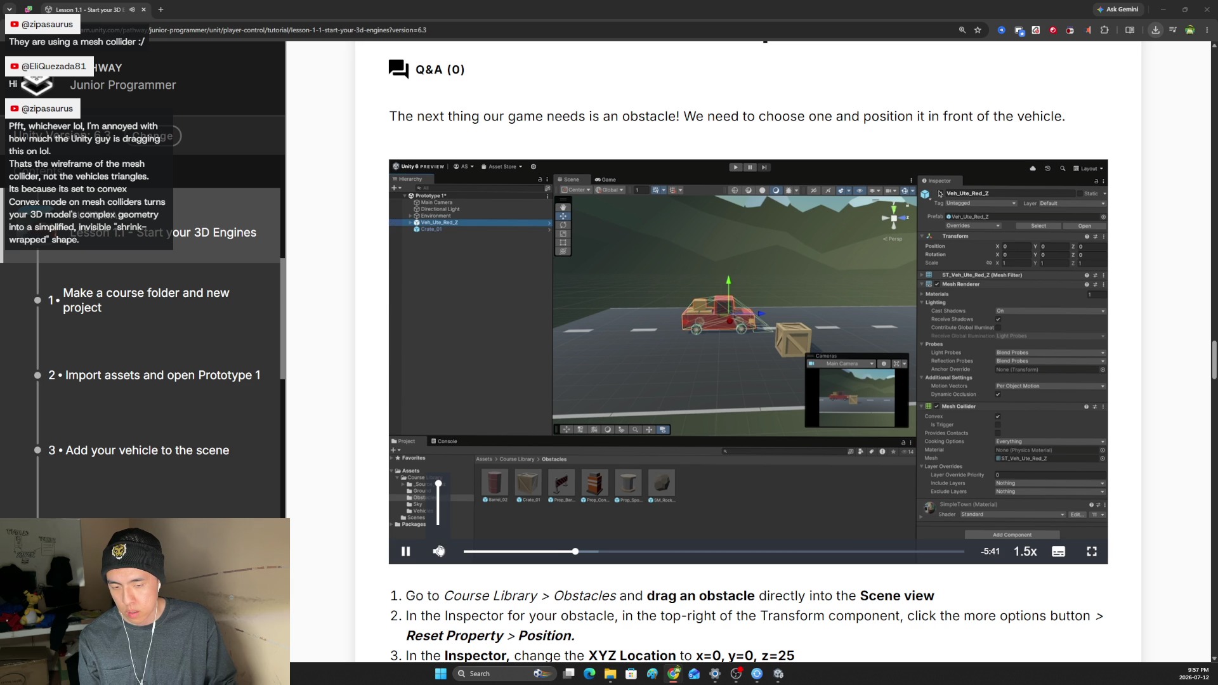
left_click_drag(439, 516, 439, 520)
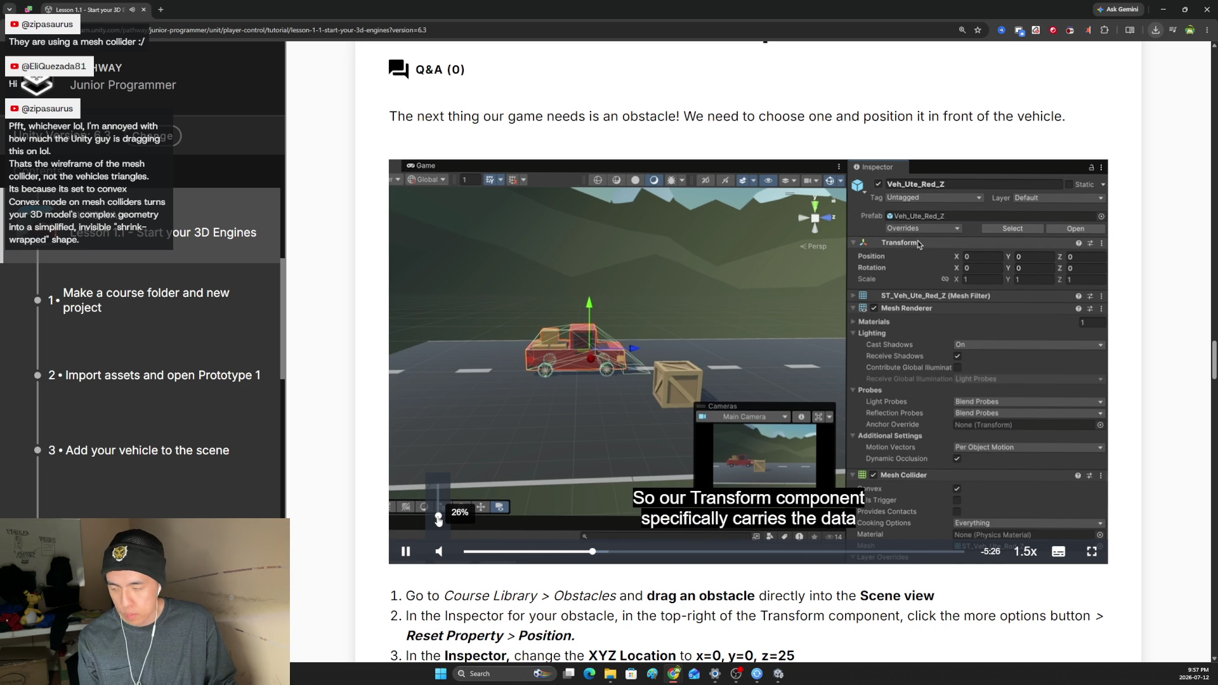
left_click_drag(440, 521, 439, 490)
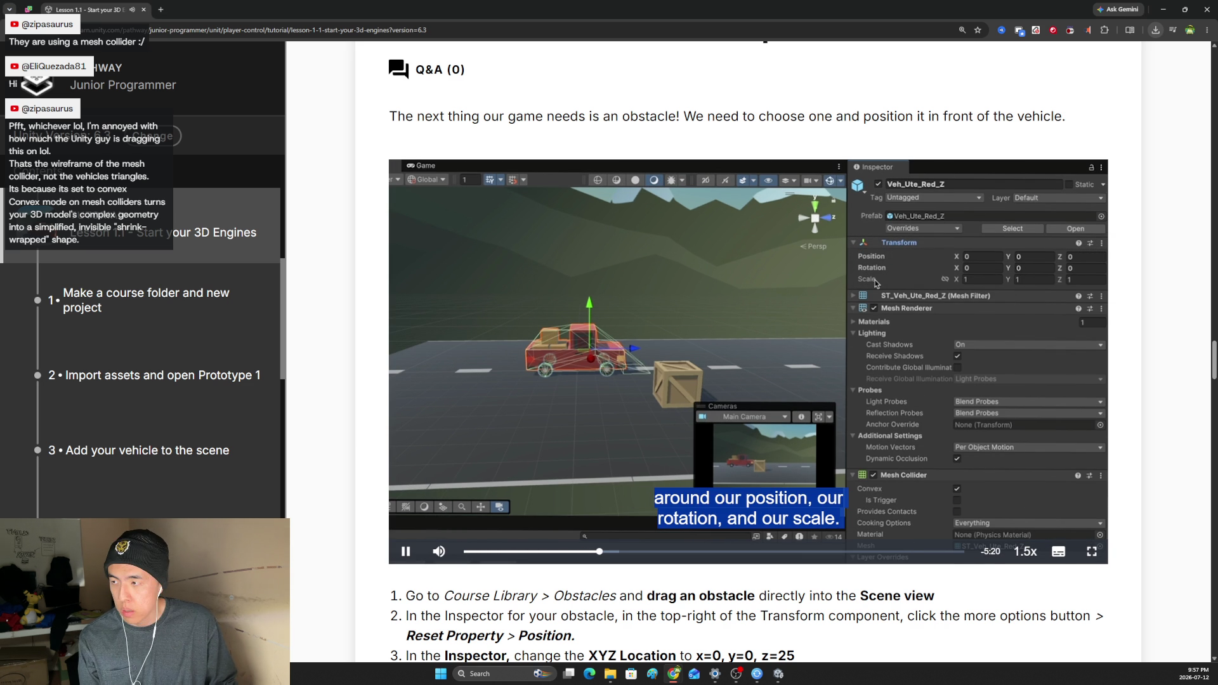
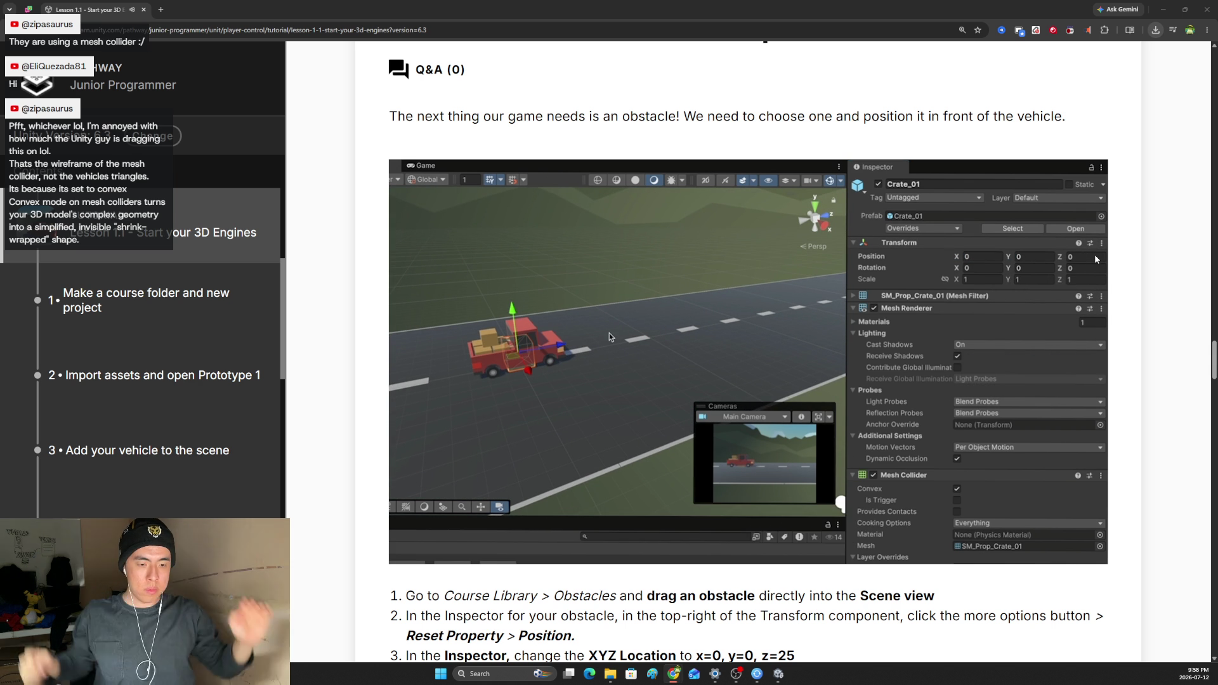
Jump the obstacle video ahead, set its volume to 30%, and let it finish.
mouse_move(1066, 266)
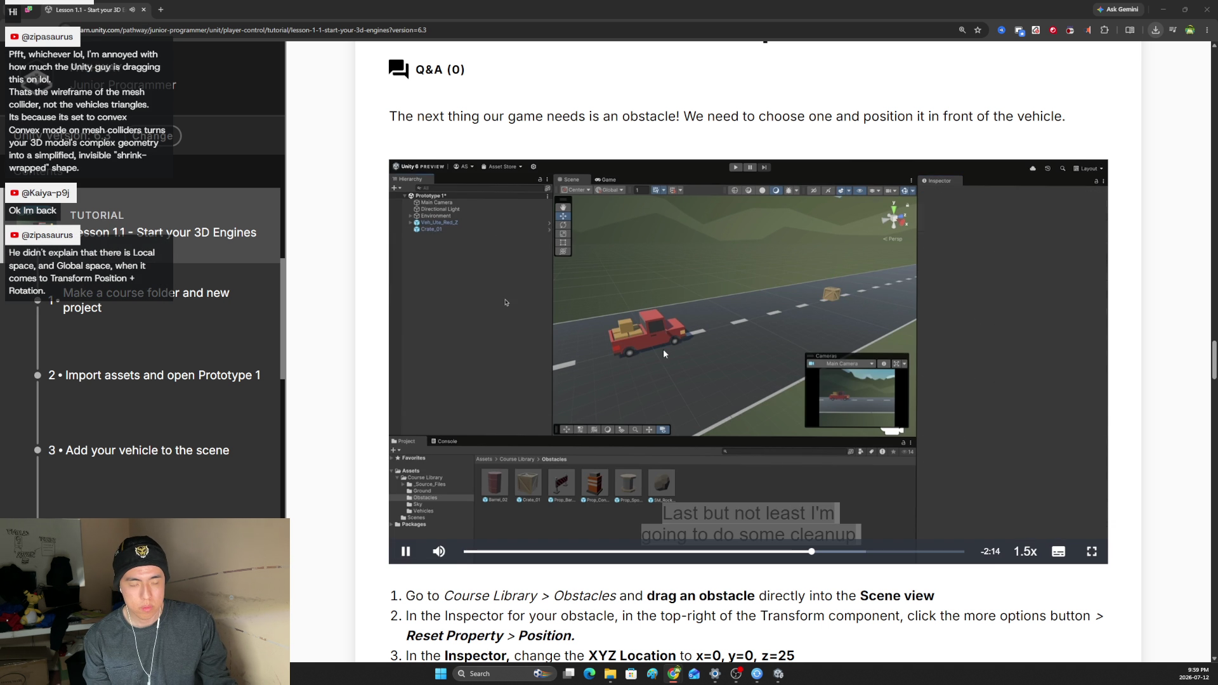
key("Right")
key("Right")
key("Right")
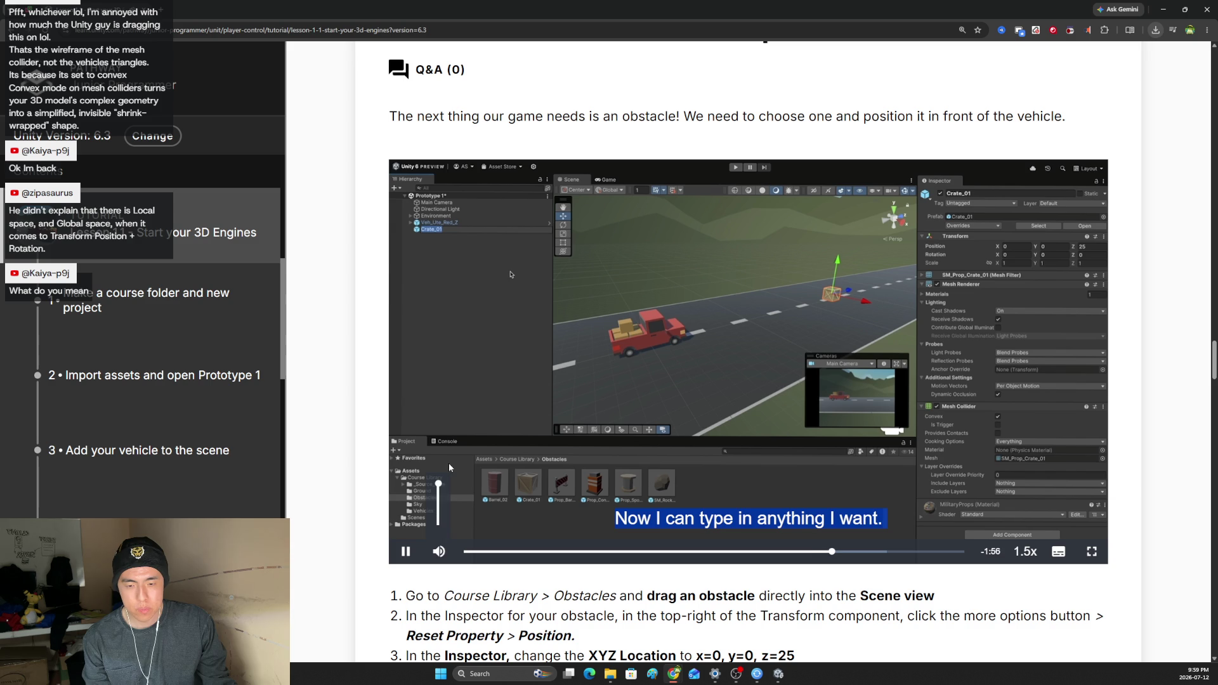
mouse_move(438, 484)
left_mouse_down()
mouse_move(440, 517)
mouse_move(439, 484)
left_mouse_up()
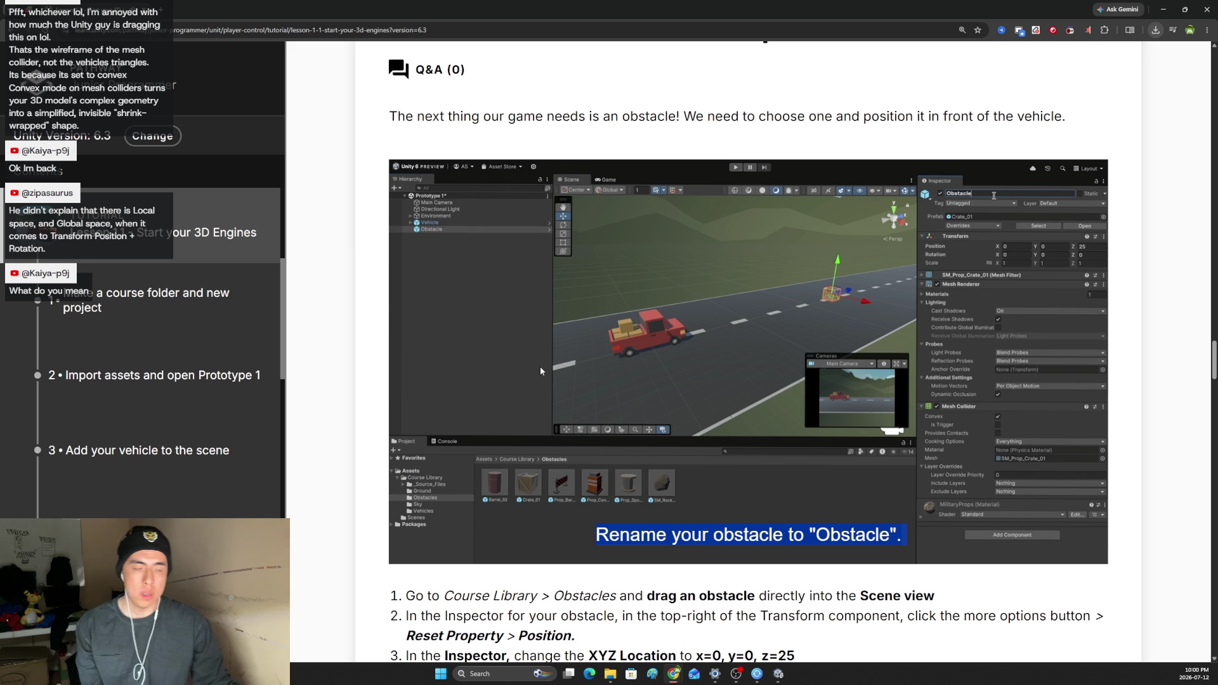
mouse_move(435, 368)
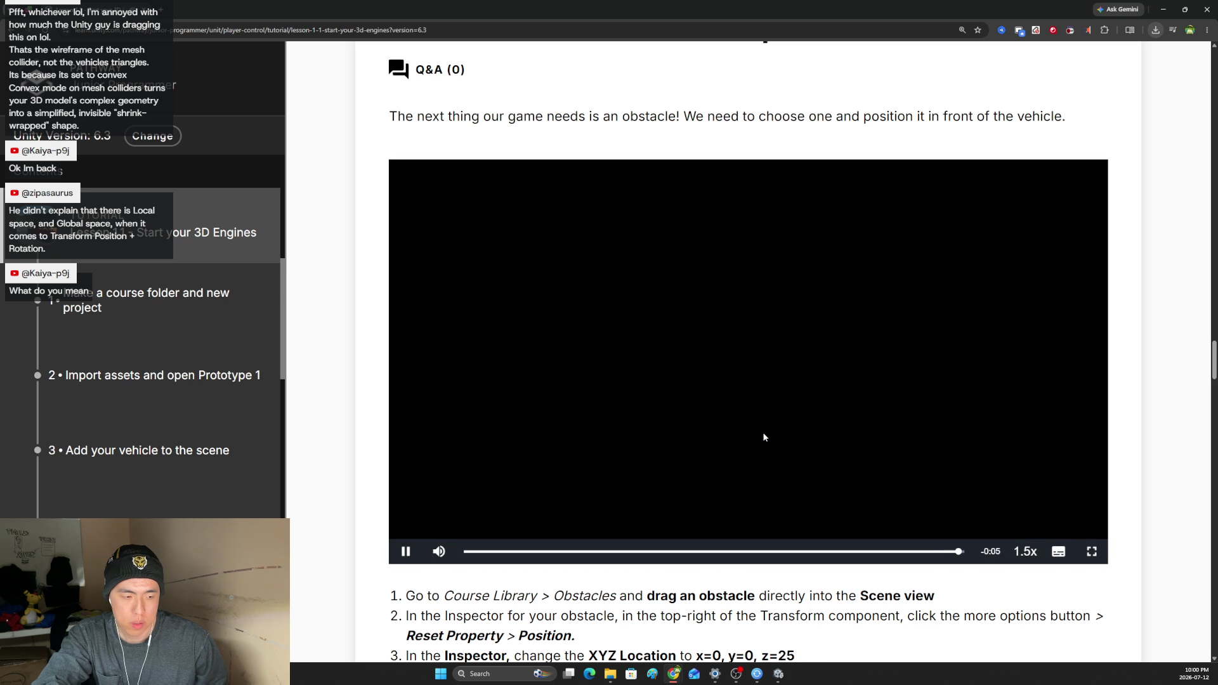
scroll(533, 450, "down", 3)
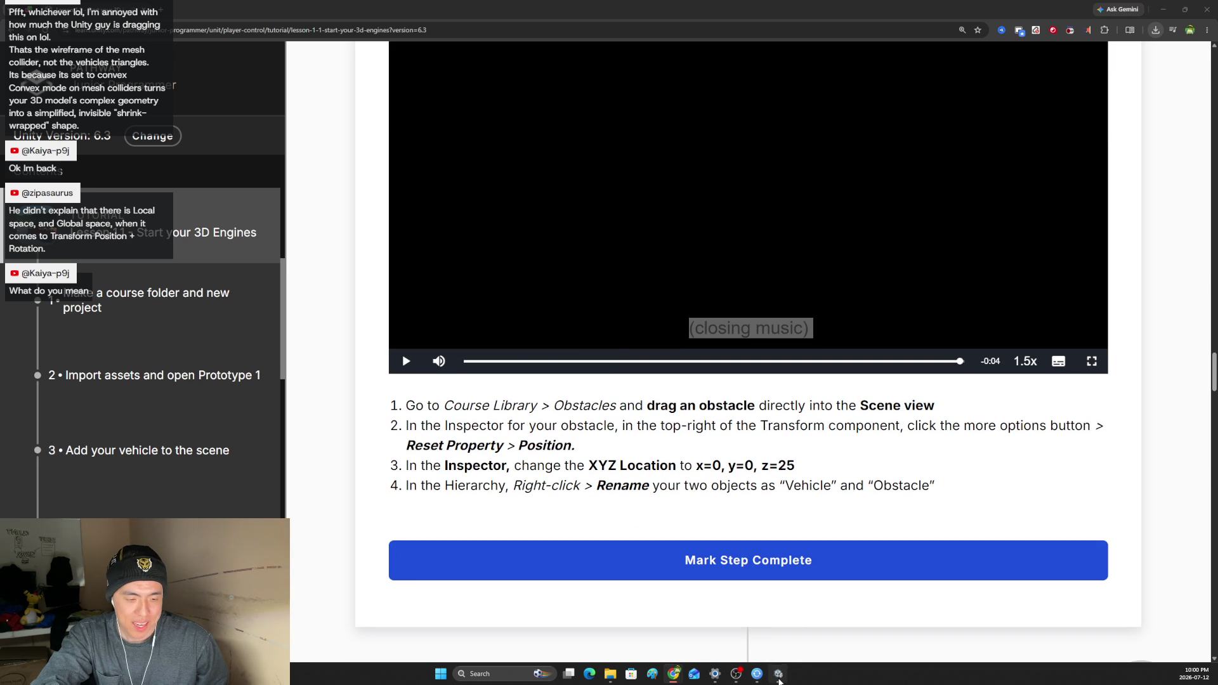
In the Unity Editor, place the Barrel_02 prefab from Obstacles onto the road.
left_click(779, 674)
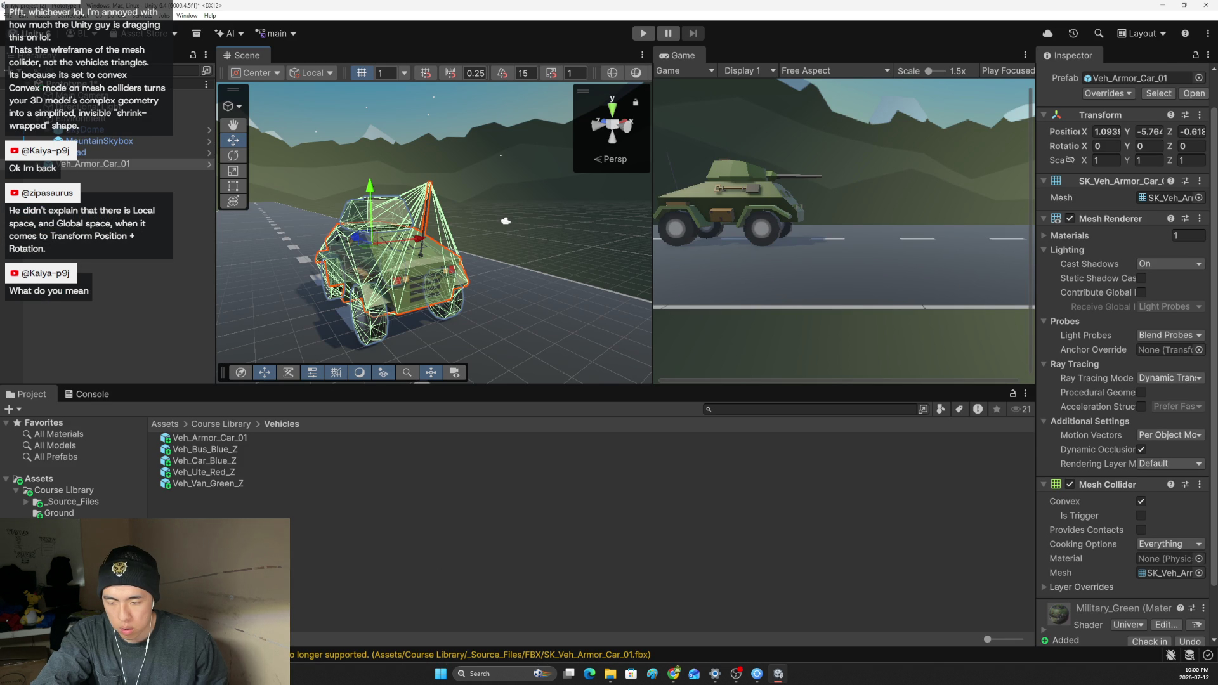
left_click(63, 524)
left_click(191, 437)
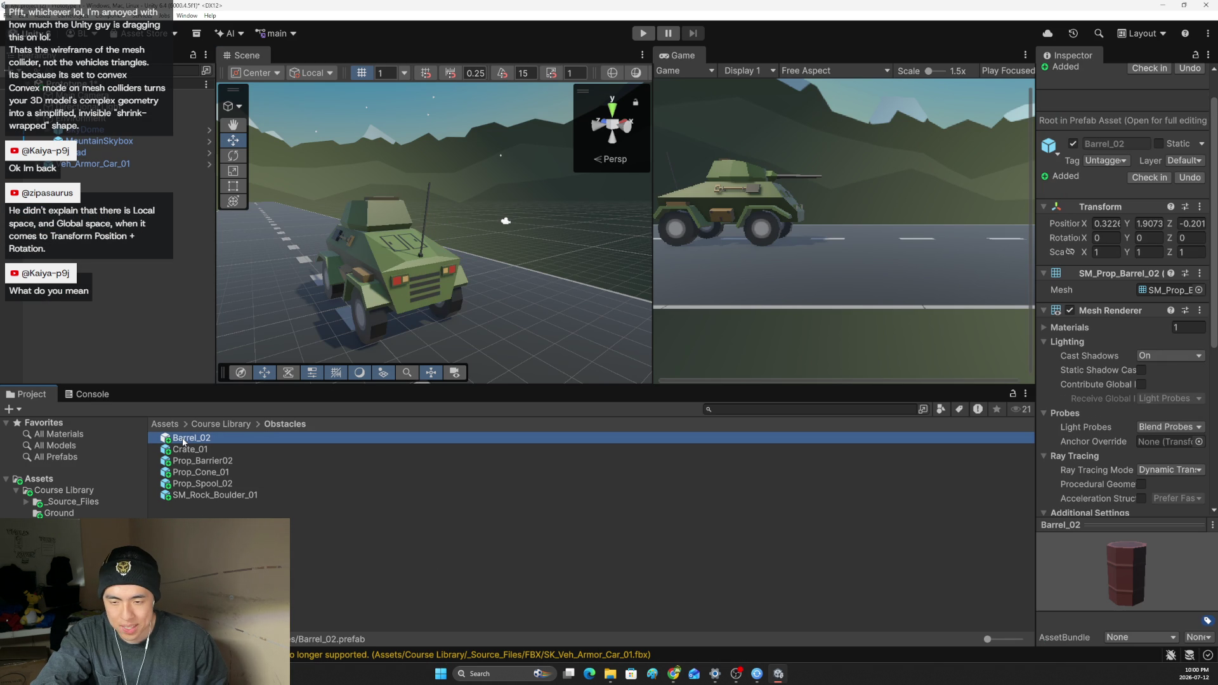
left_click_drag(442, 227, 330, 232)
left_click(219, 436)
mouse_move(219, 432)
left_mouse_down()
mouse_move(555, 210)
mouse_move(479, 206)
left_mouse_up()
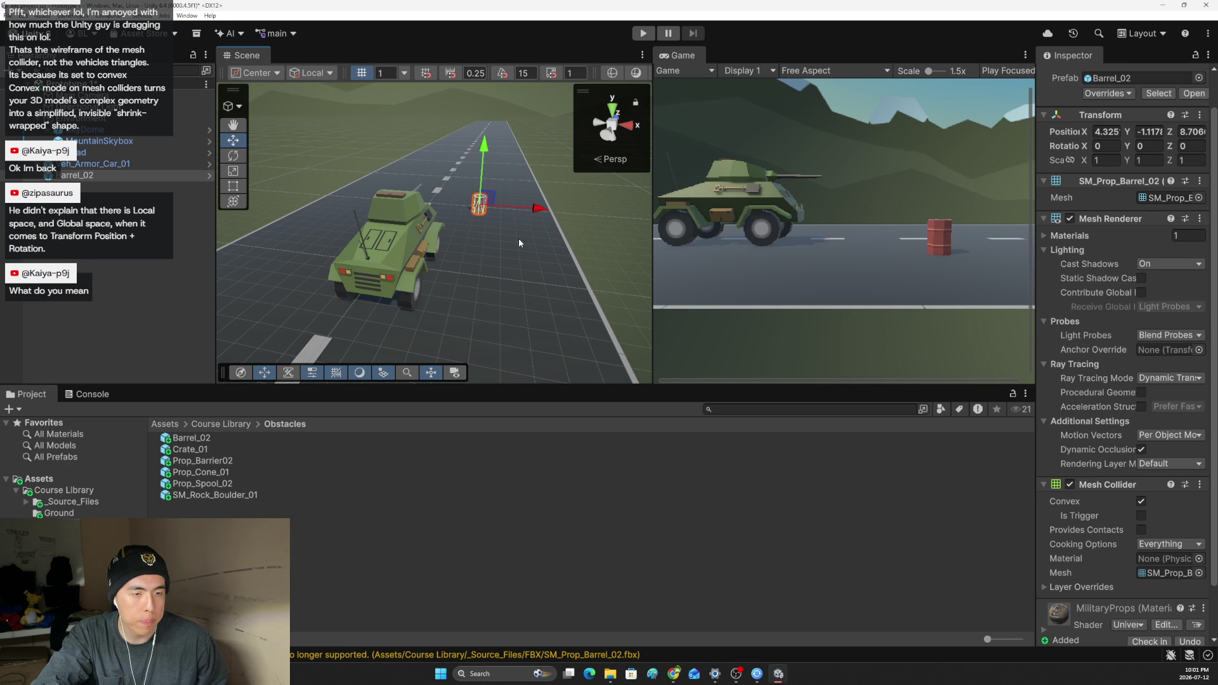
Reset the barrel's Transform and set its Position Z to 24.
left_click(1199, 115)
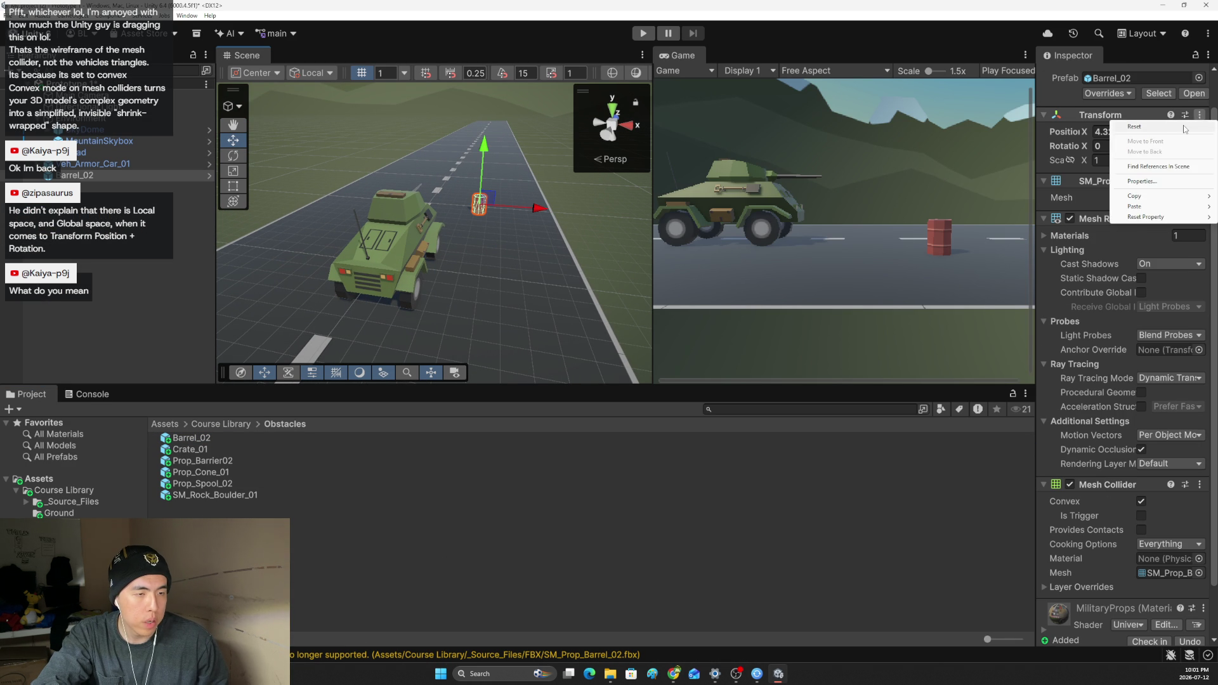
left_click(1179, 129)
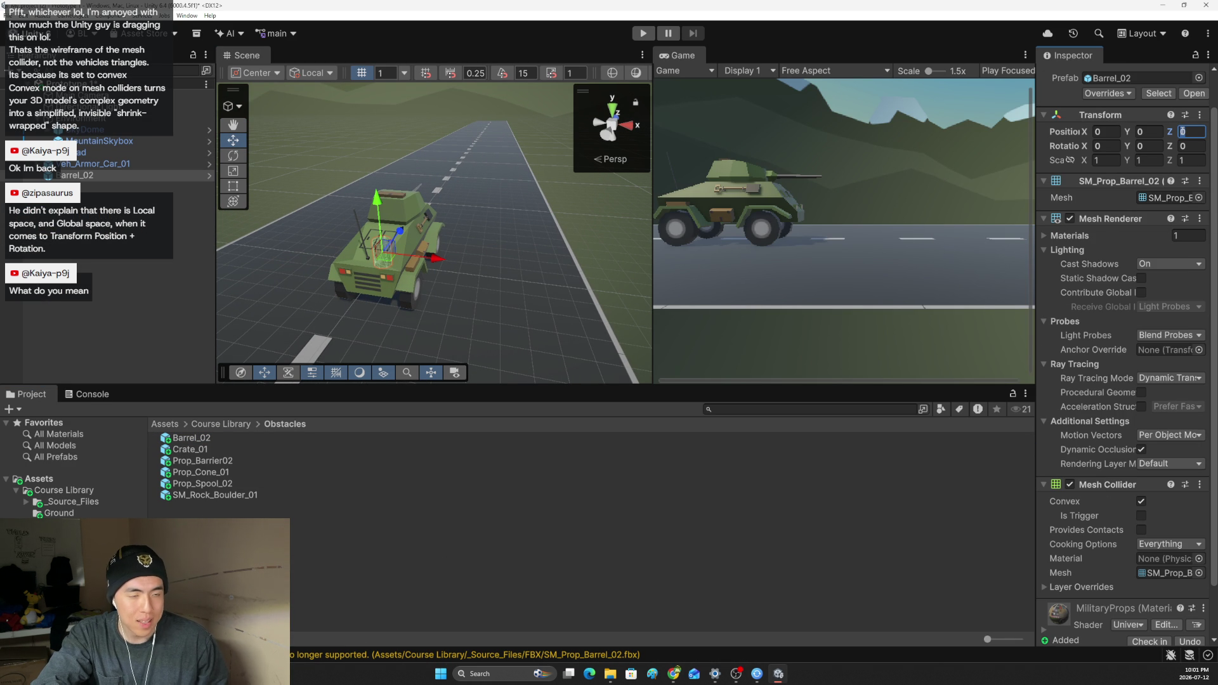
type("25")
key("Return")
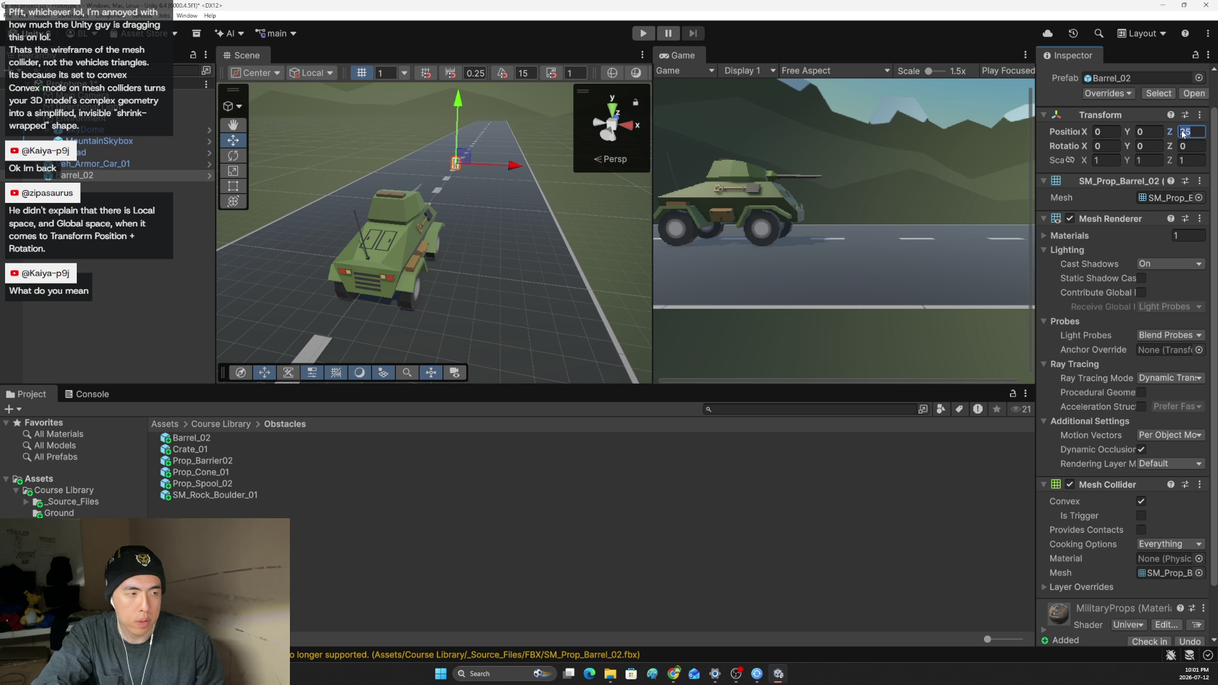
type("24")
key("Return")
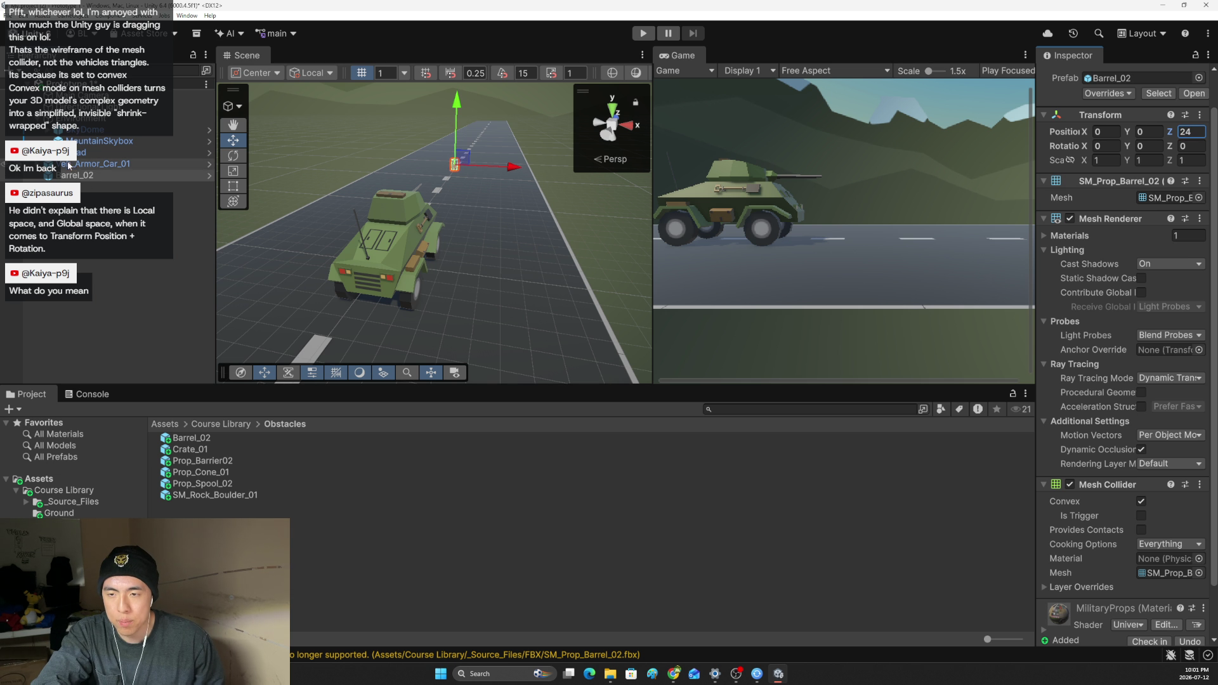
Rename the car to Vehicle and the barrel to Obstacle, then return to the lesson page.
left_click(72, 165)
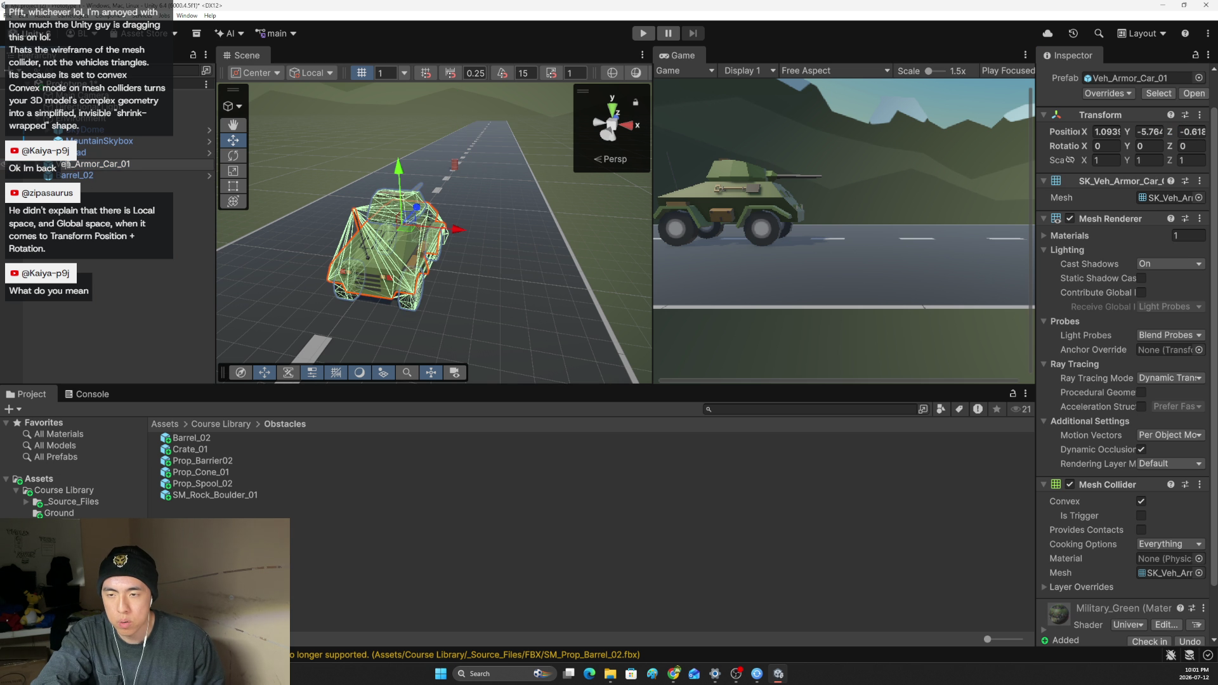
type("Vehicle")
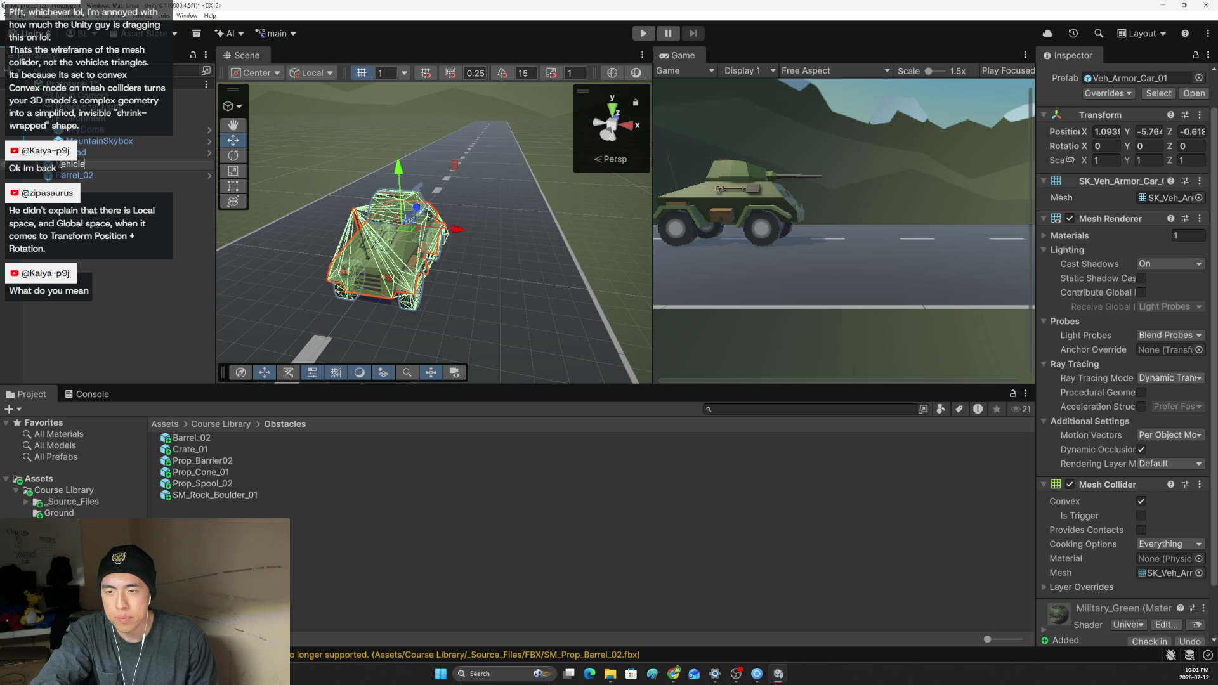
key("Return")
left_click(74, 175)
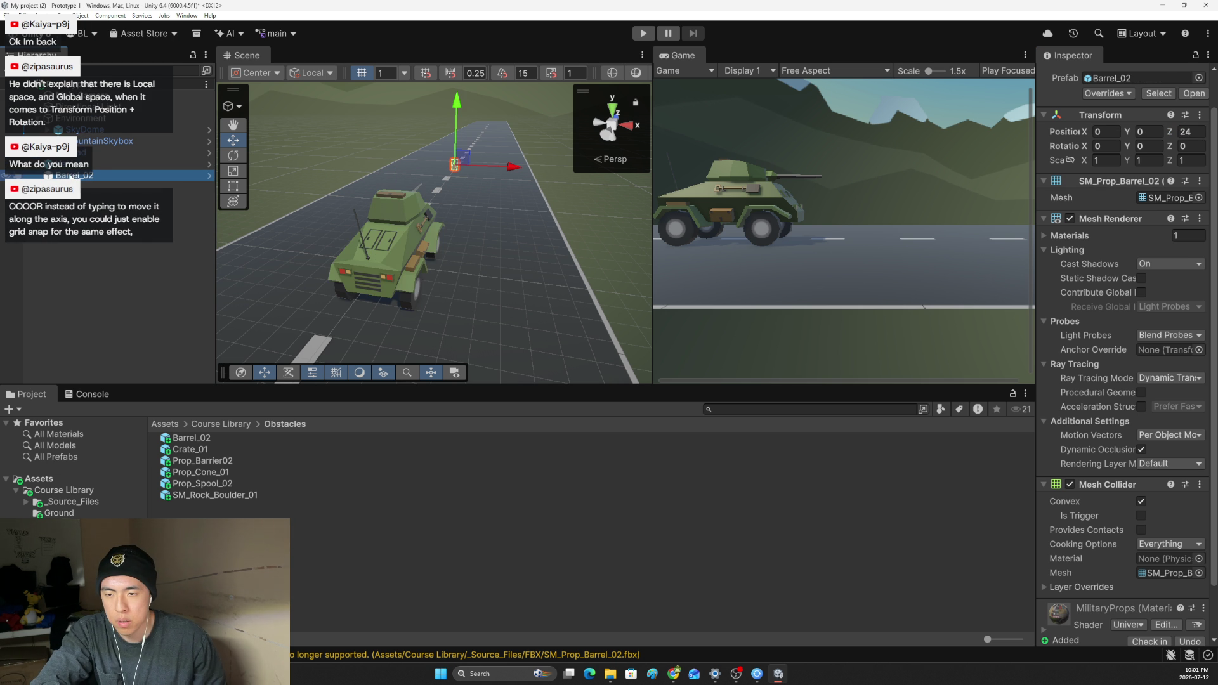
key("F2")
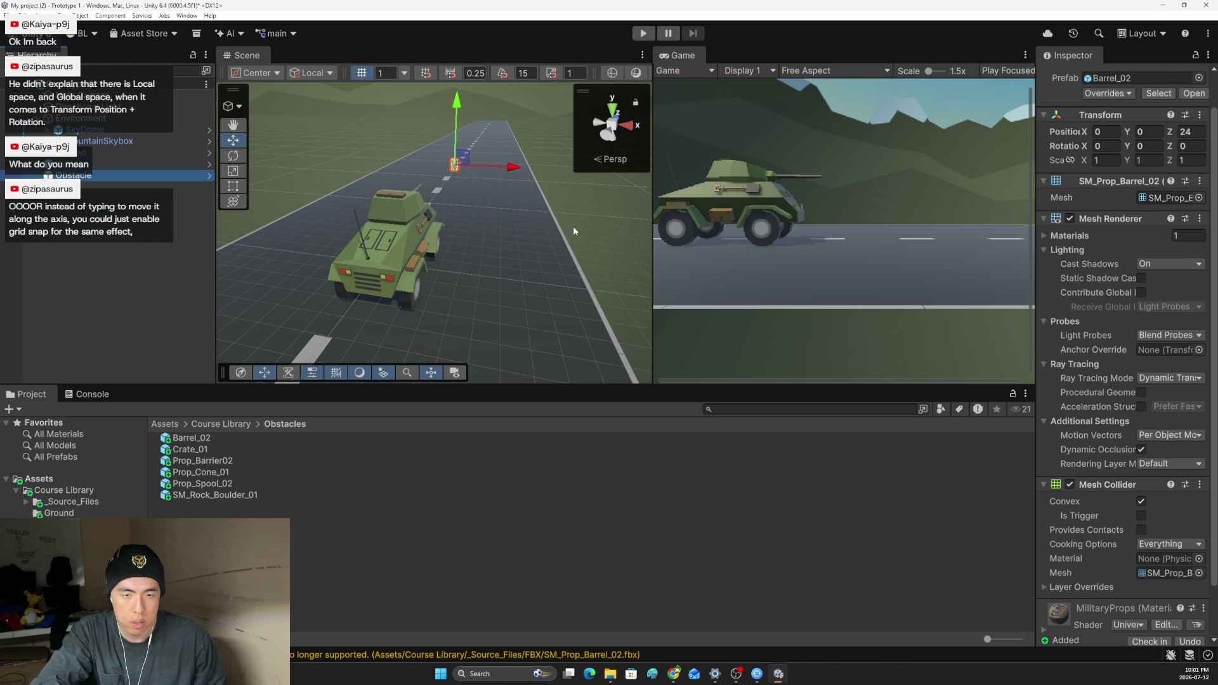
left_click_drag(573, 226, 533, 216)
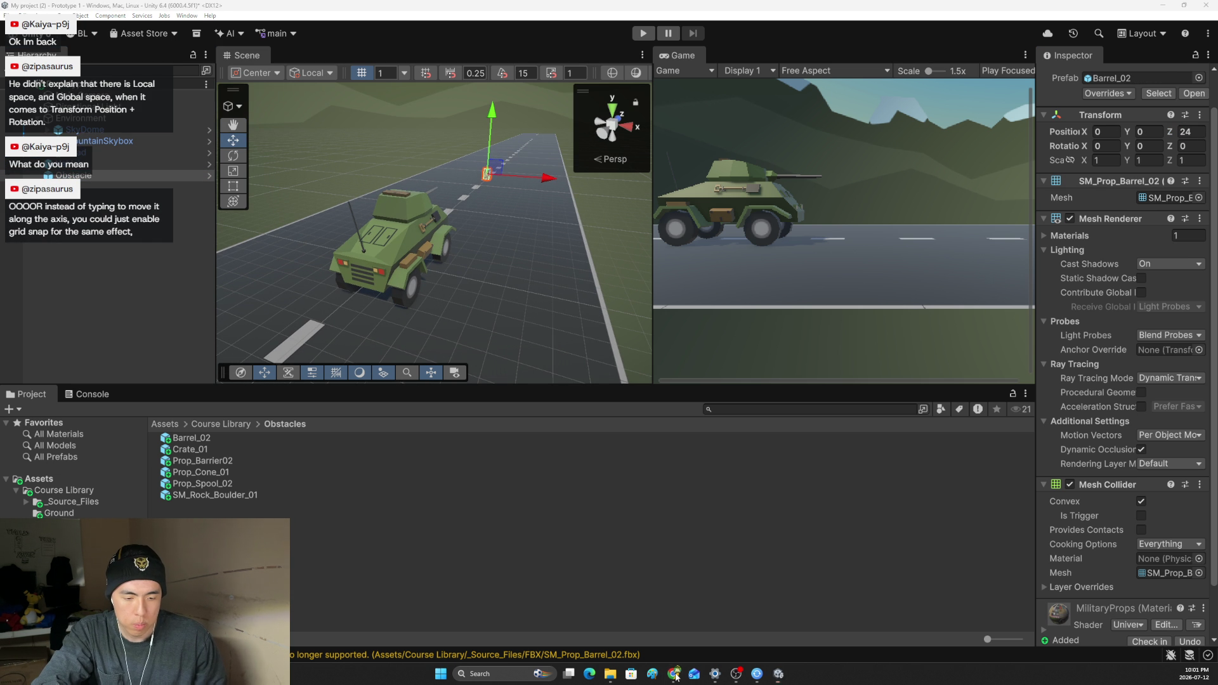
mouse_move(674, 674)
left_click(620, 641)
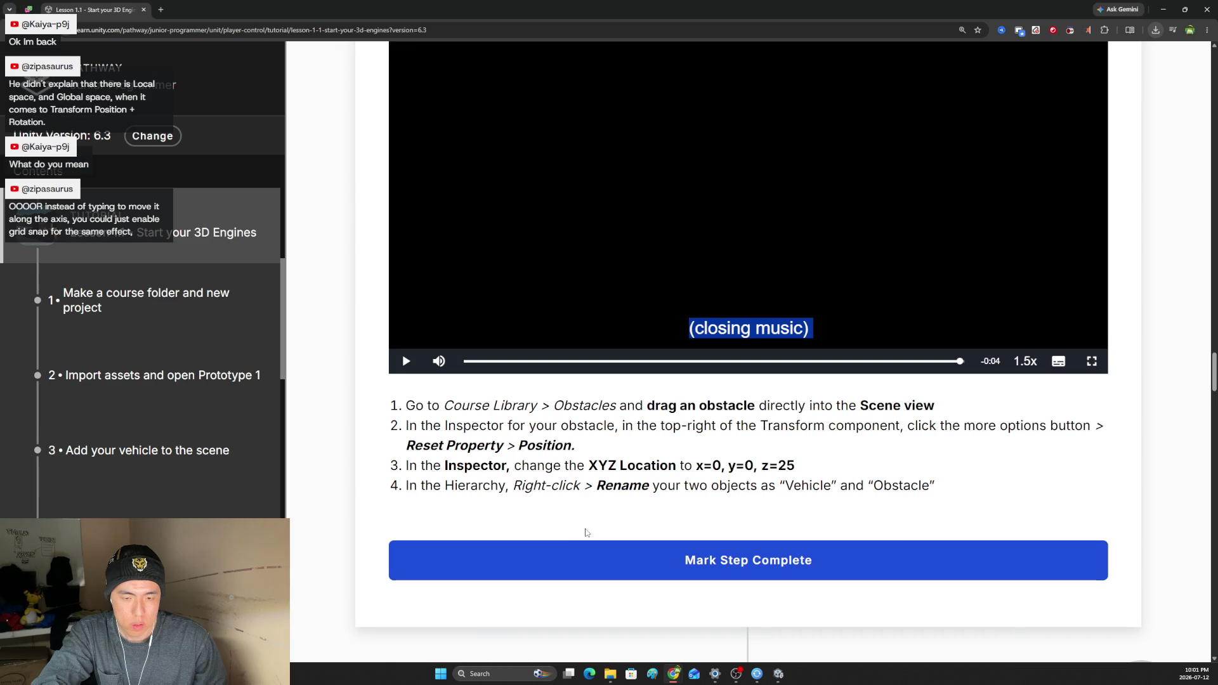
Scroll down to section 5, 'Locate your camera and run the game', and highlight its intro sentence.
scroll(797, 492, "down", 6)
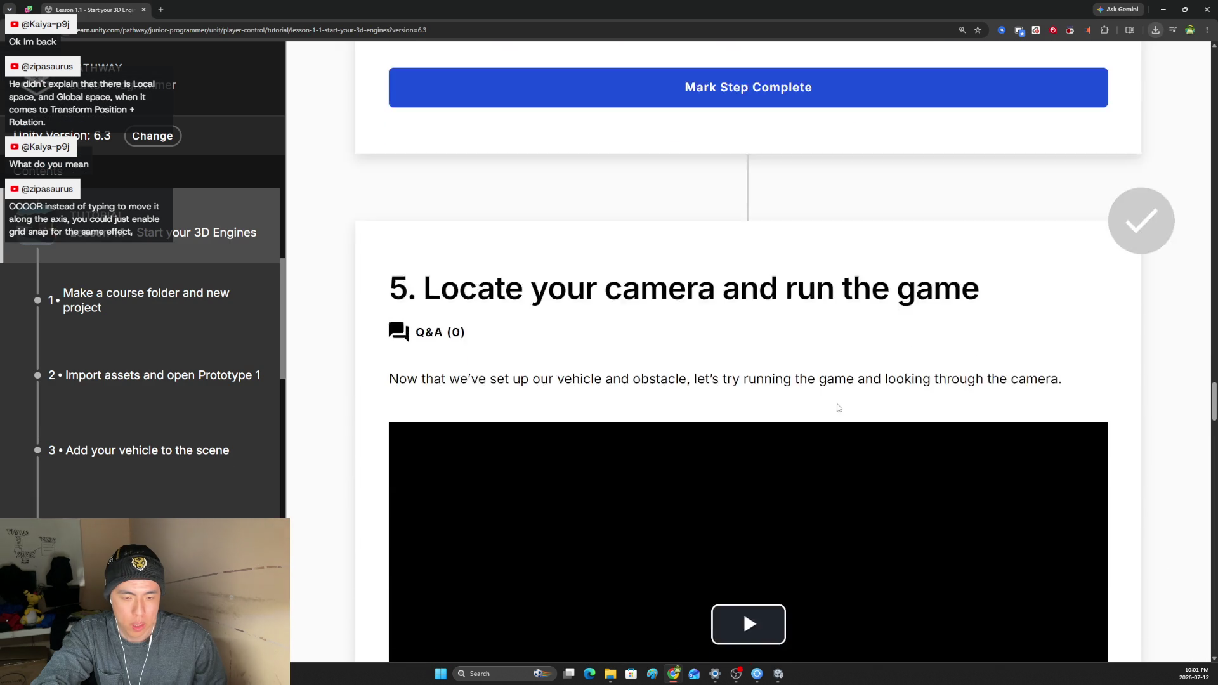
scroll(871, 398, "down", 3)
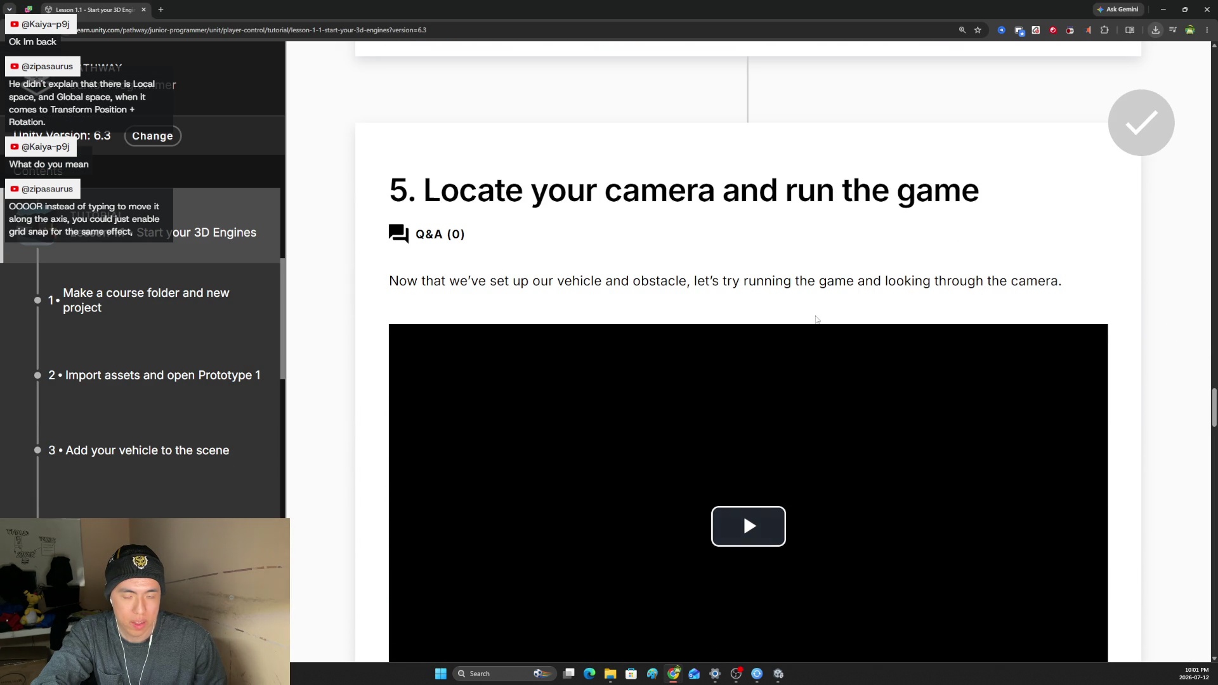
scroll(819, 320, "down", 1)
left_click_drag(445, 229, 1039, 231)
scroll(1035, 233, "down", 2)
scroll(1034, 233, "down", 2)
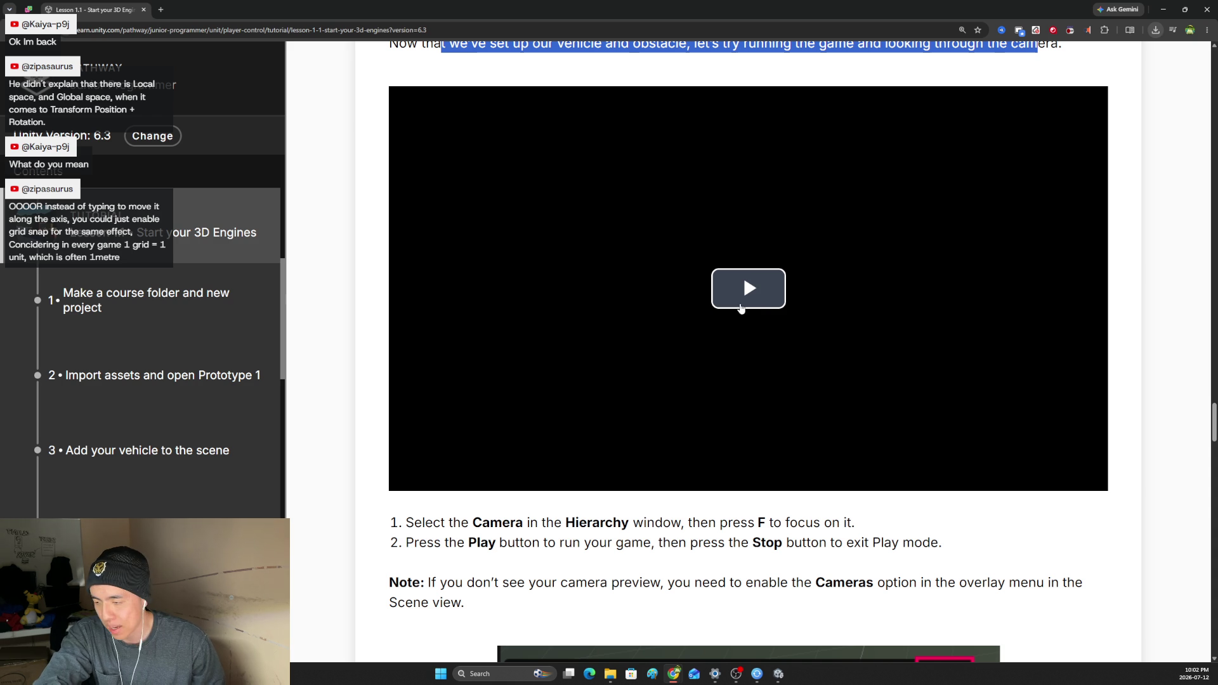
Start the section 5 lesson video.
left_click(741, 306)
scroll(734, 314, "up", 1)
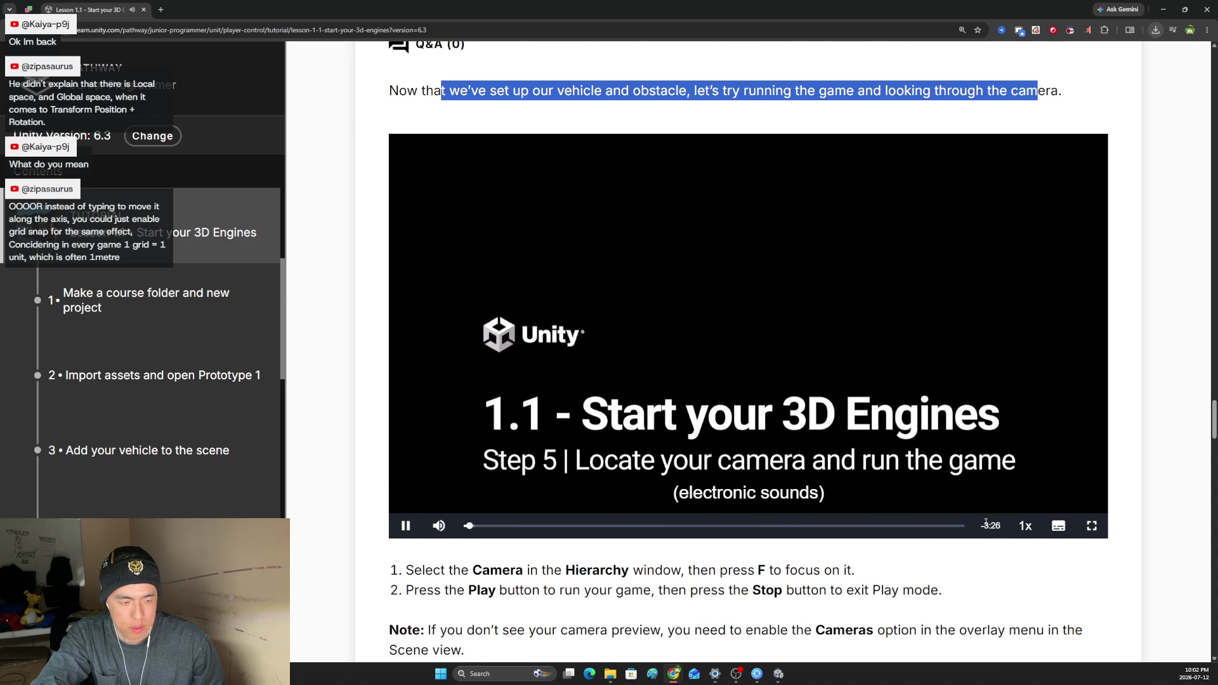
scroll(704, 508, "up", 1)
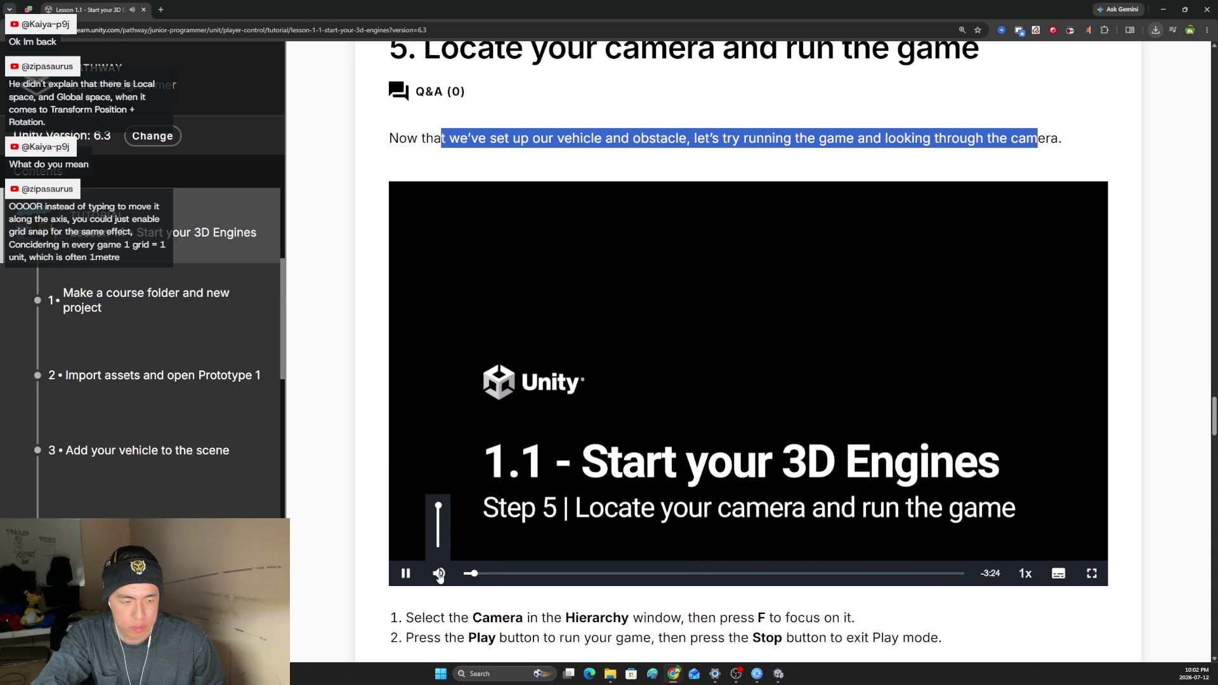
scroll(736, 607, "down", 1)
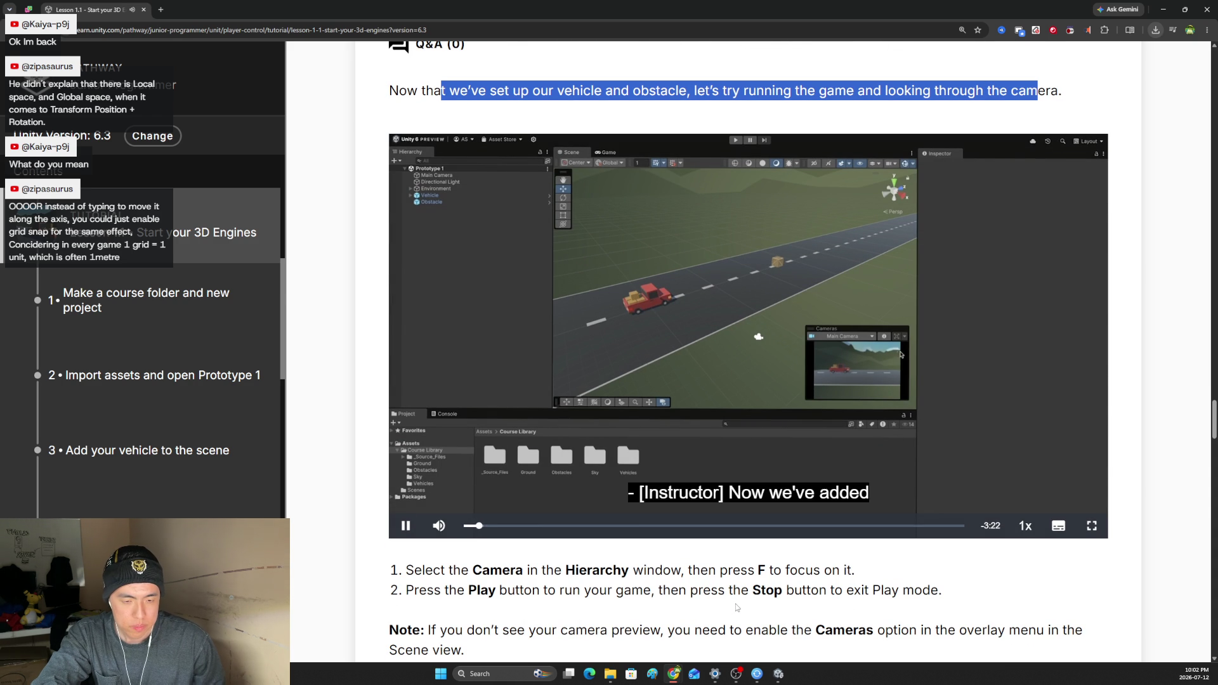
Try 1.5x playback speed, then return the video to 1x and resume it.
left_click(1026, 526)
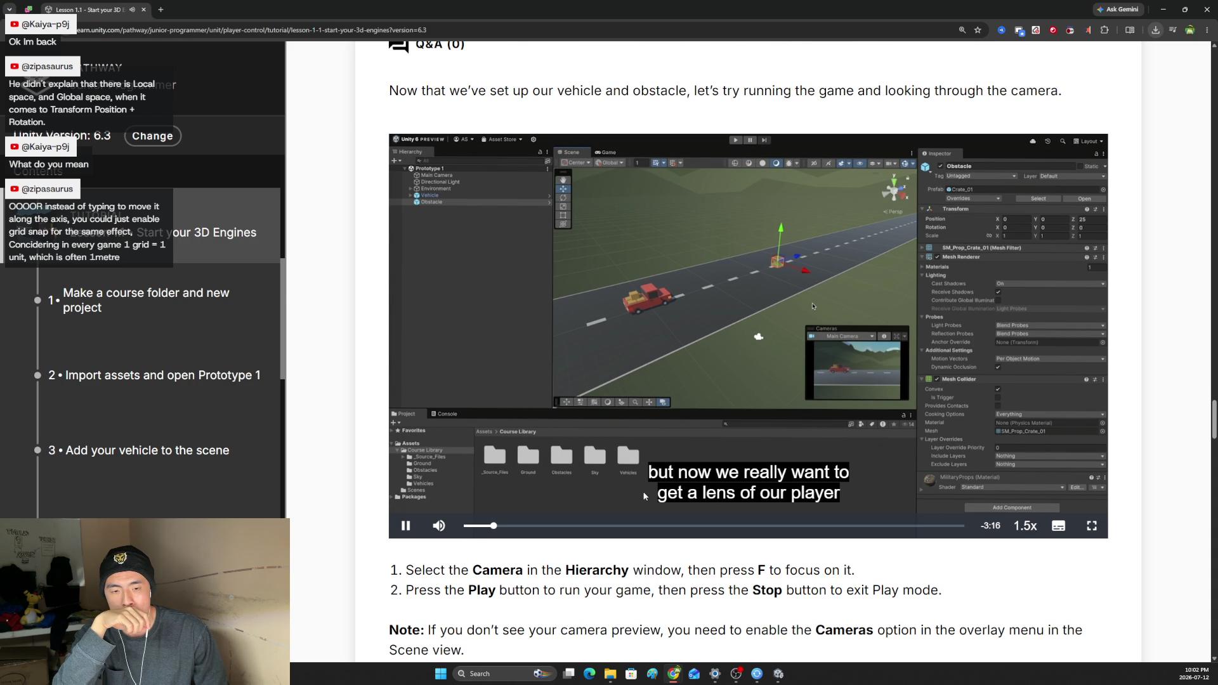
left_click(406, 526)
left_click(1025, 526)
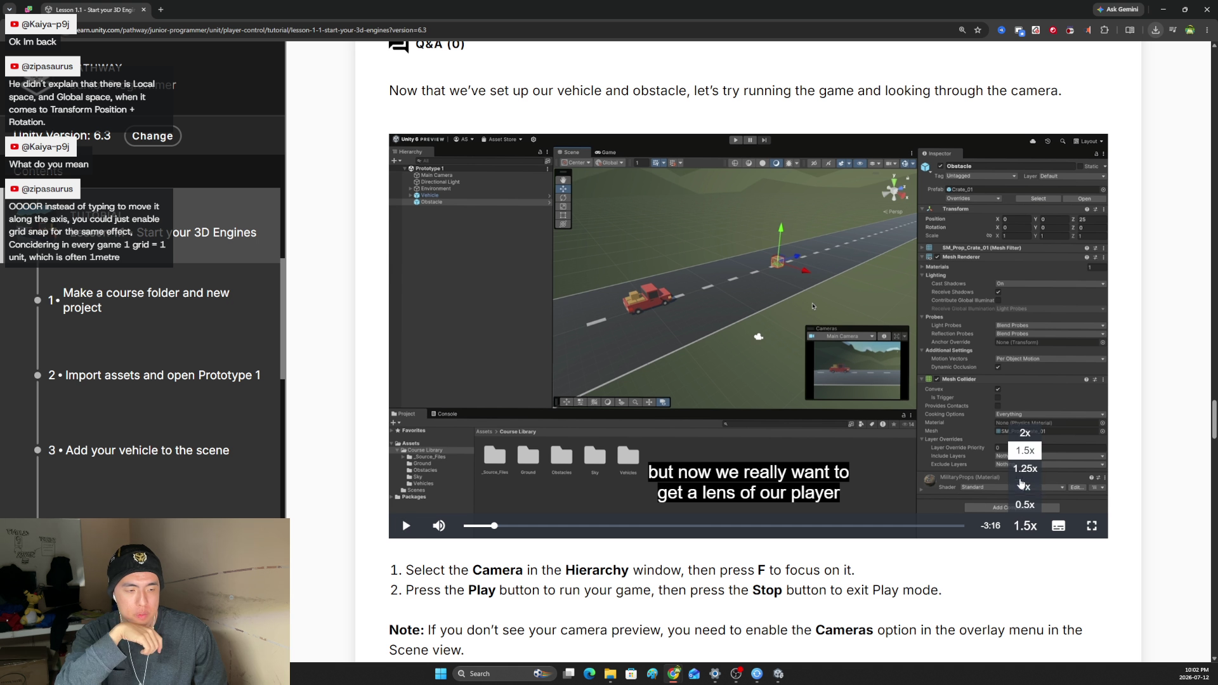
left_click(1022, 485)
left_click(406, 526)
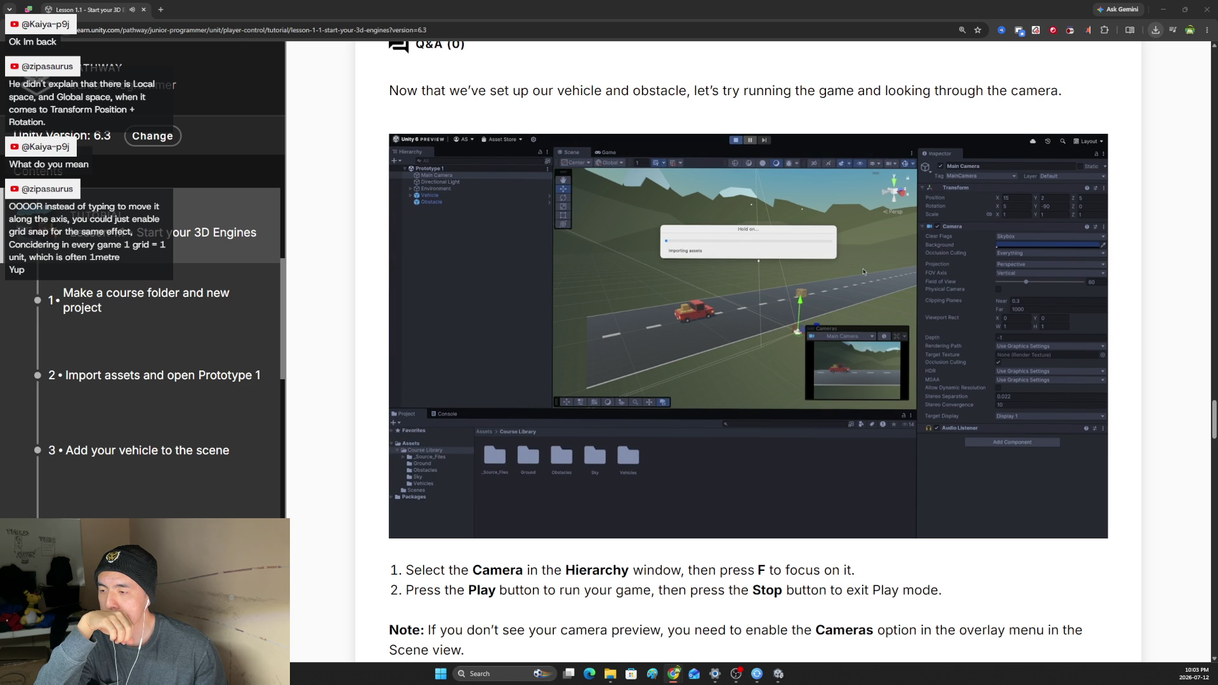
Set the lesson video to play at 1.5x speed.
left_click(1019, 527)
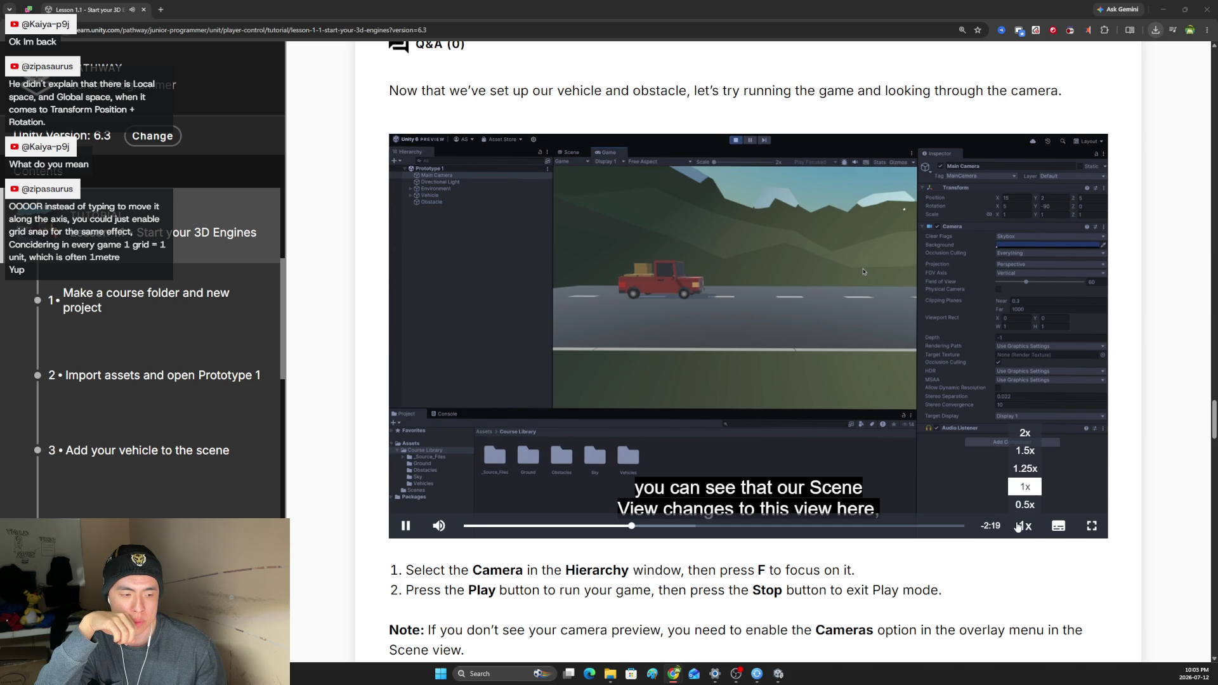
left_click(1024, 451)
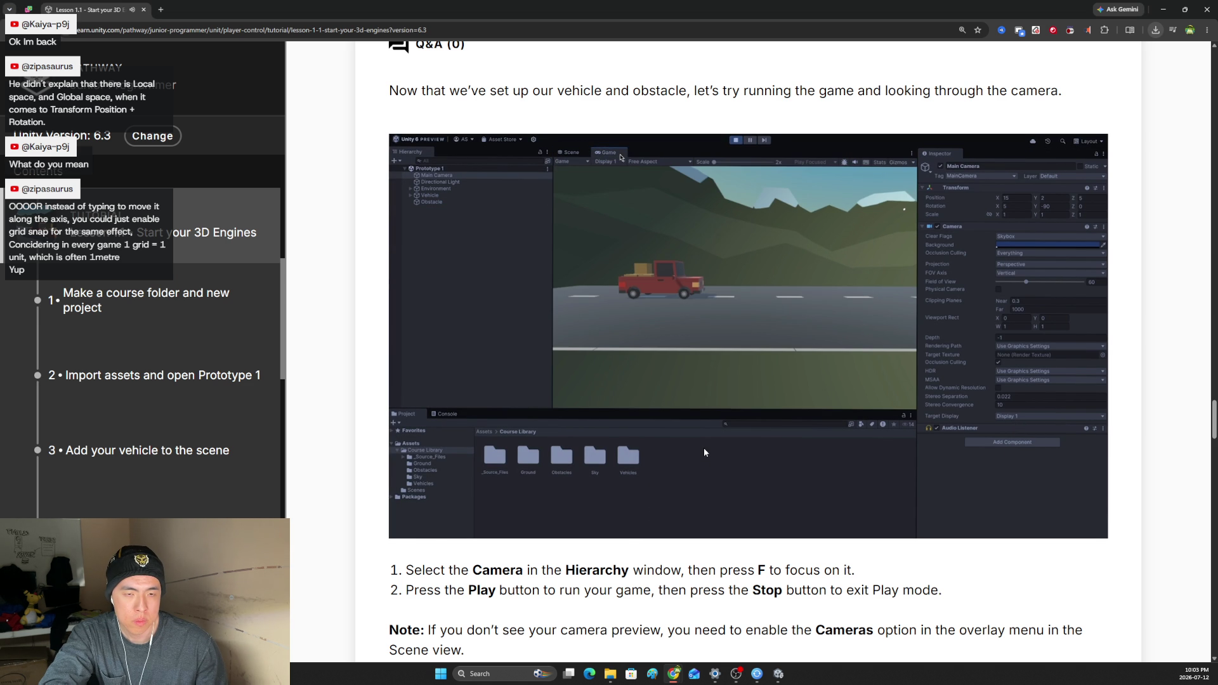
key("alt+Tab")
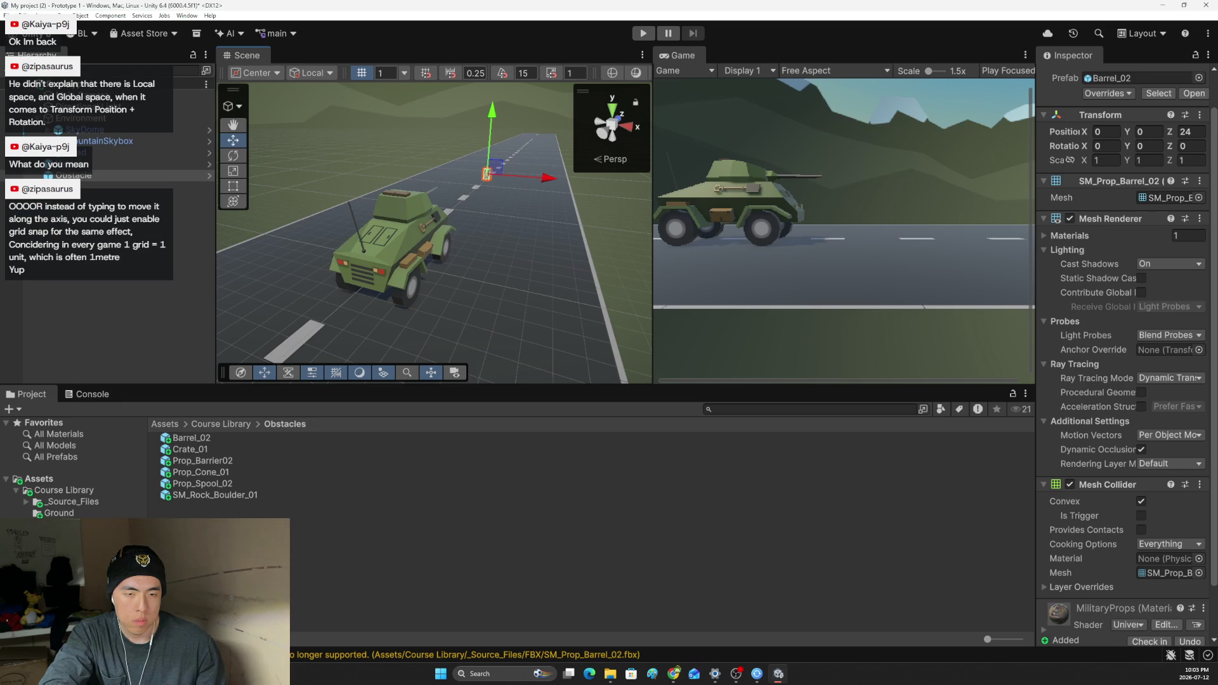
Switch from the Unity Editor back to the Chrome lesson page.
key("alt+Tab")
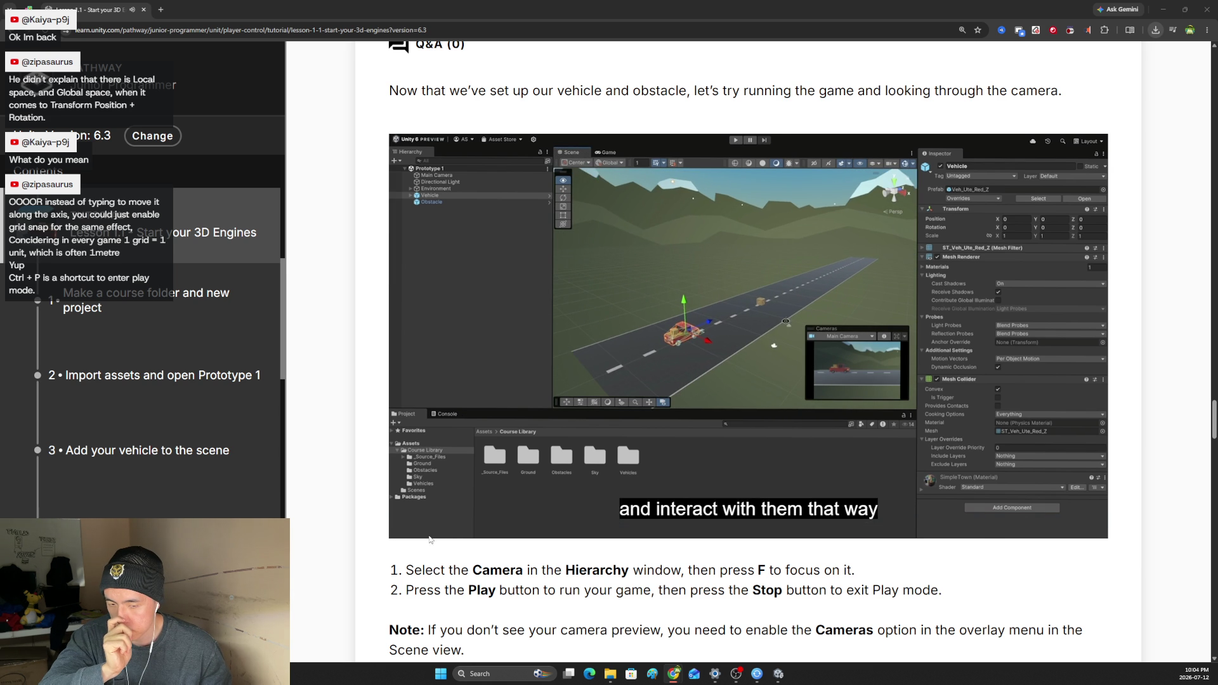
Lower the video volume to 28% and scroll to the instructions and Cameras overlay note.
left_click(442, 492)
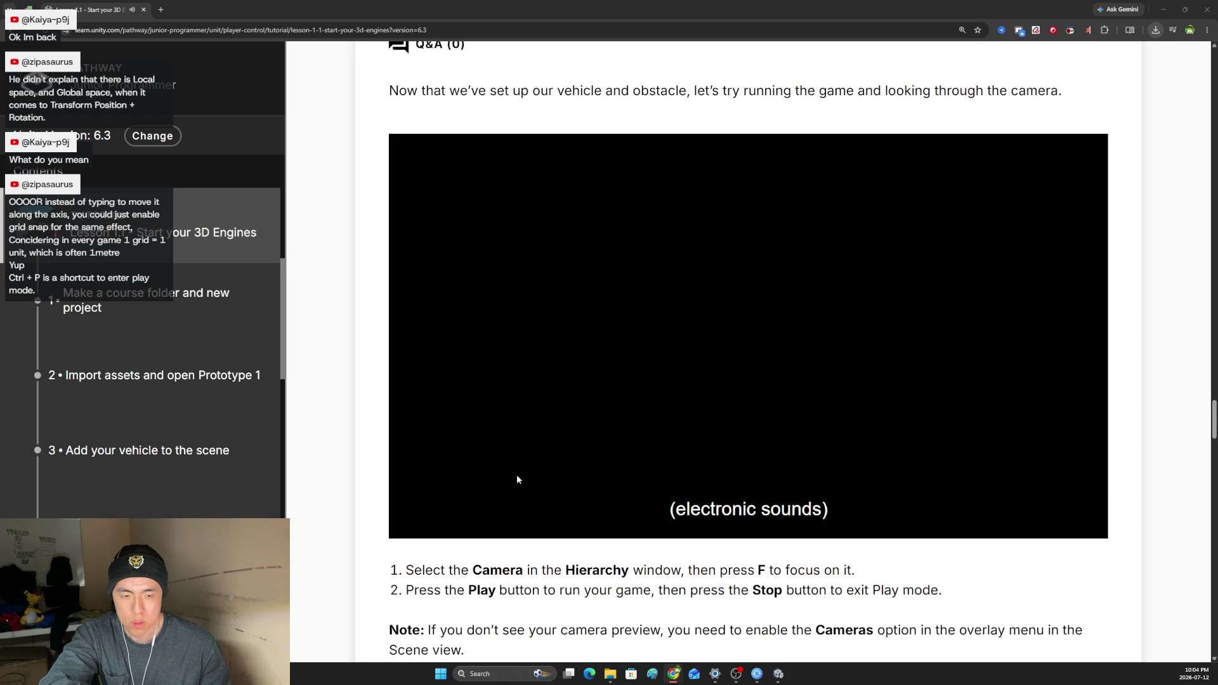
scroll(460, 451, "down", 3)
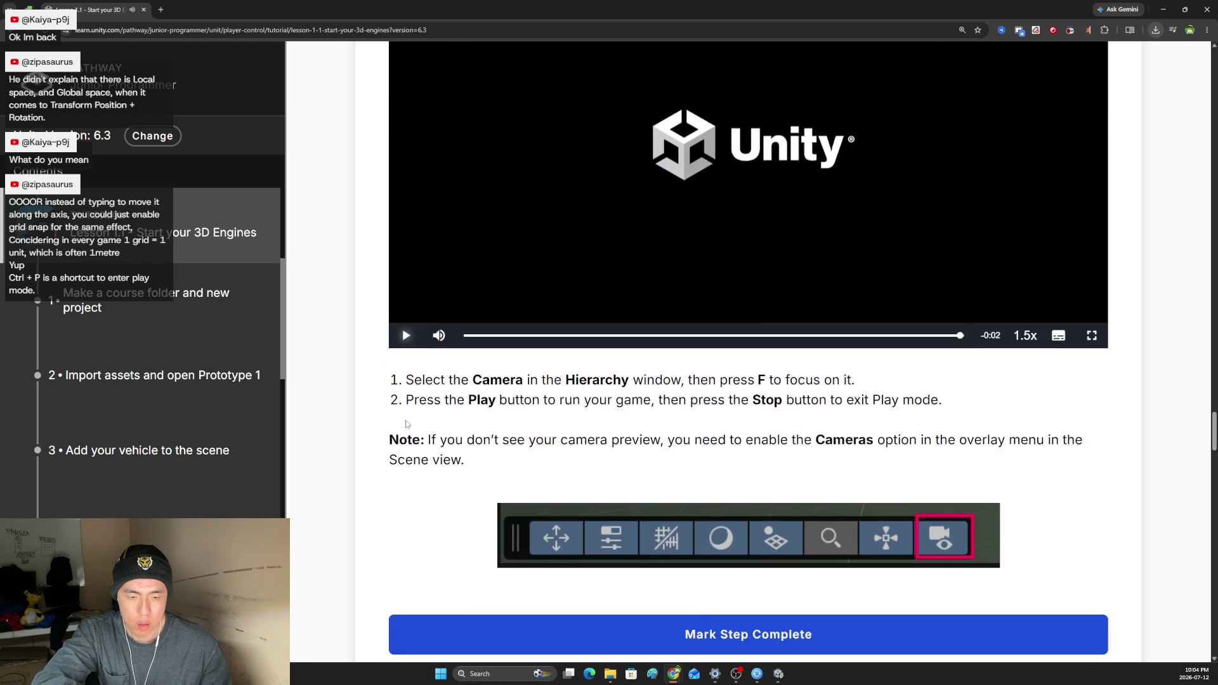
scroll(406, 424, "down", 3)
scroll(403, 413, "up", 2)
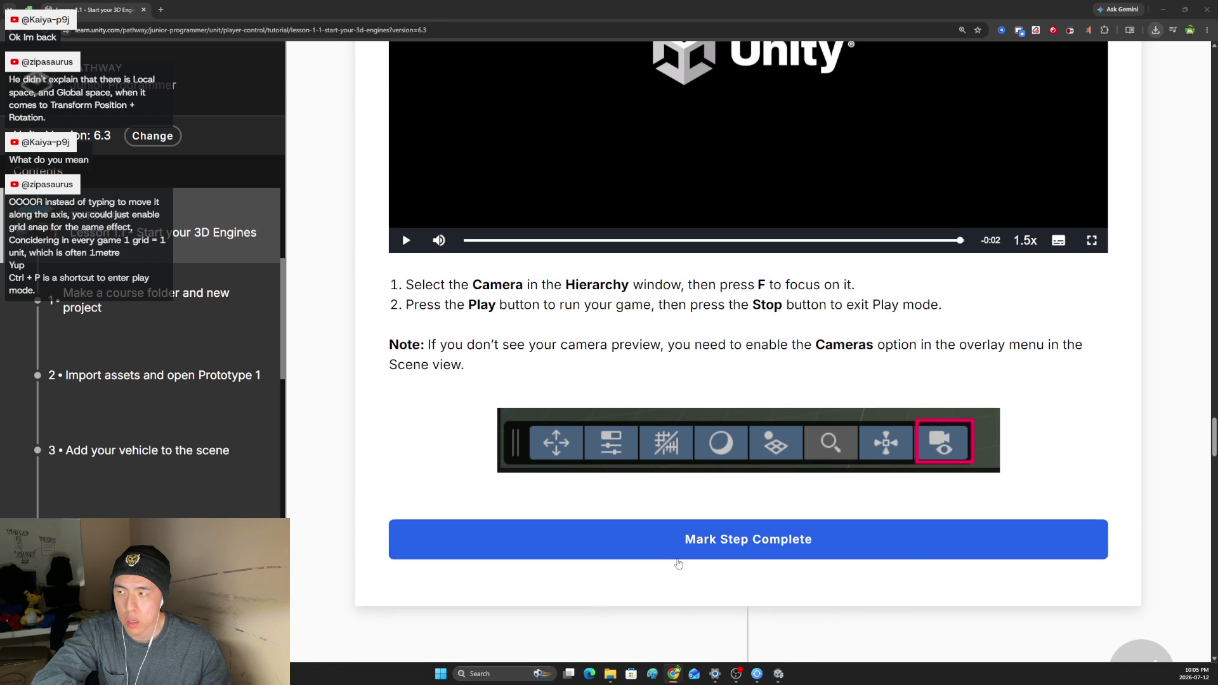
Select the Main Camera in Unity and frame it in the Scene view with F.
key("alt+Tab")
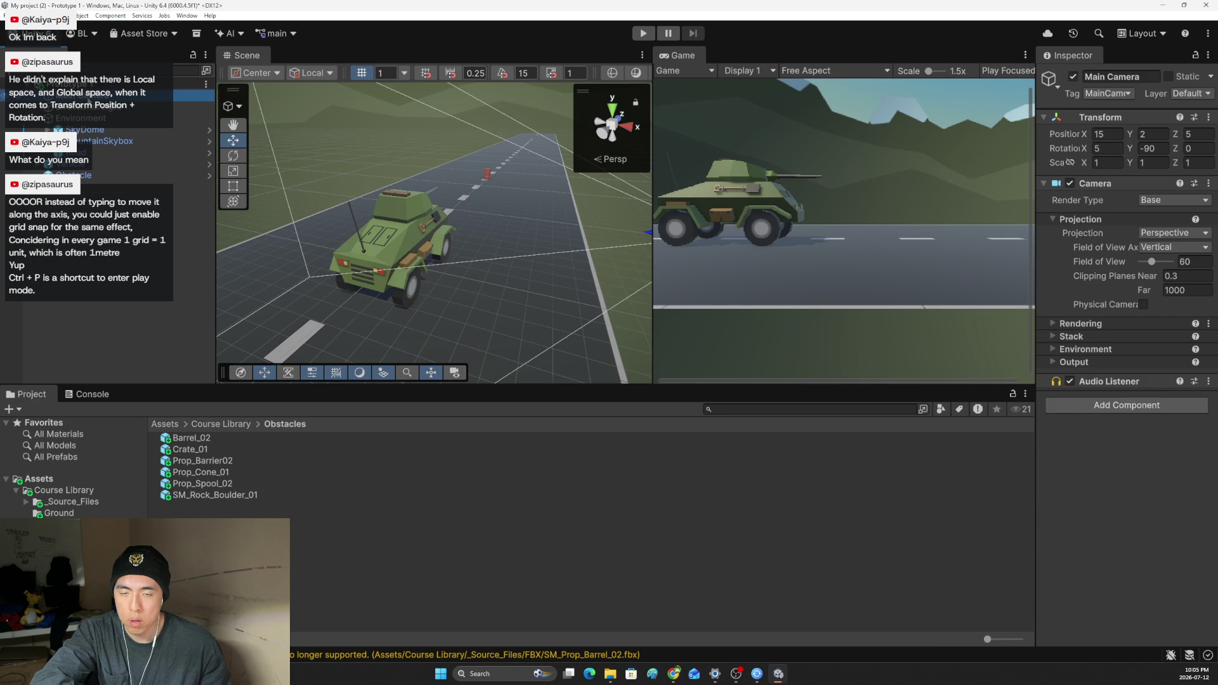
left_click(127, 95)
key("f")
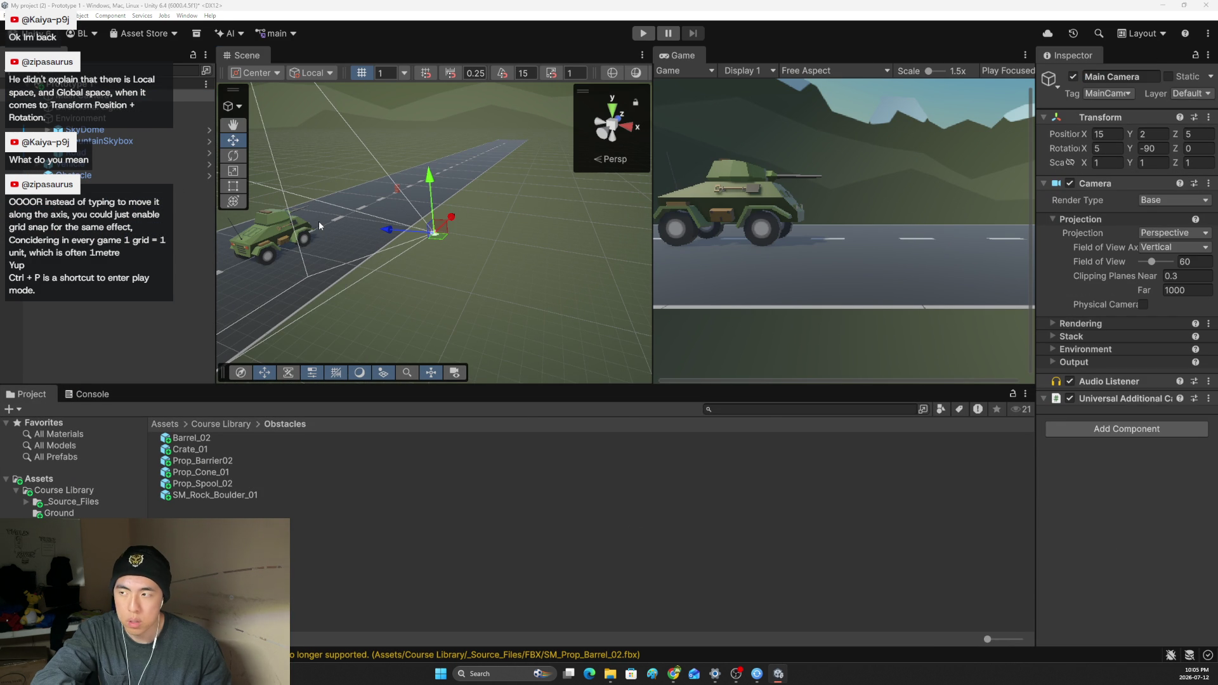
key("alt+Tab")
key("alt+Tab")
key("alt+Tab")
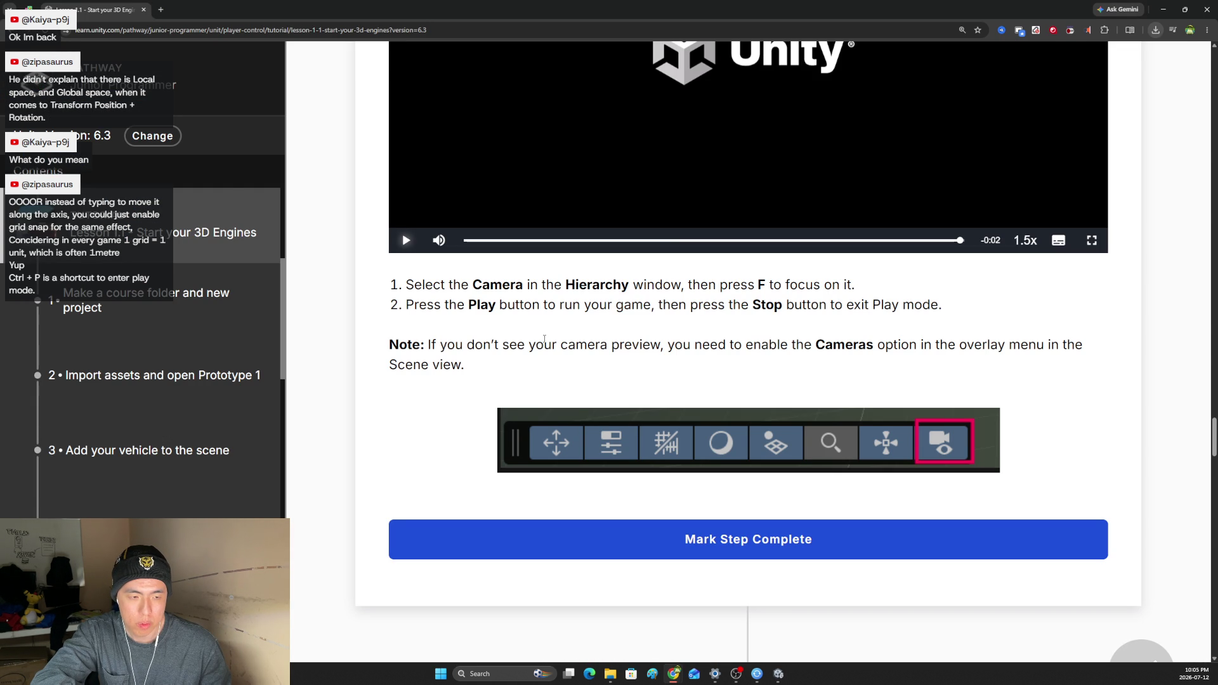
key("alt+Tab")
key("alt+Tab")
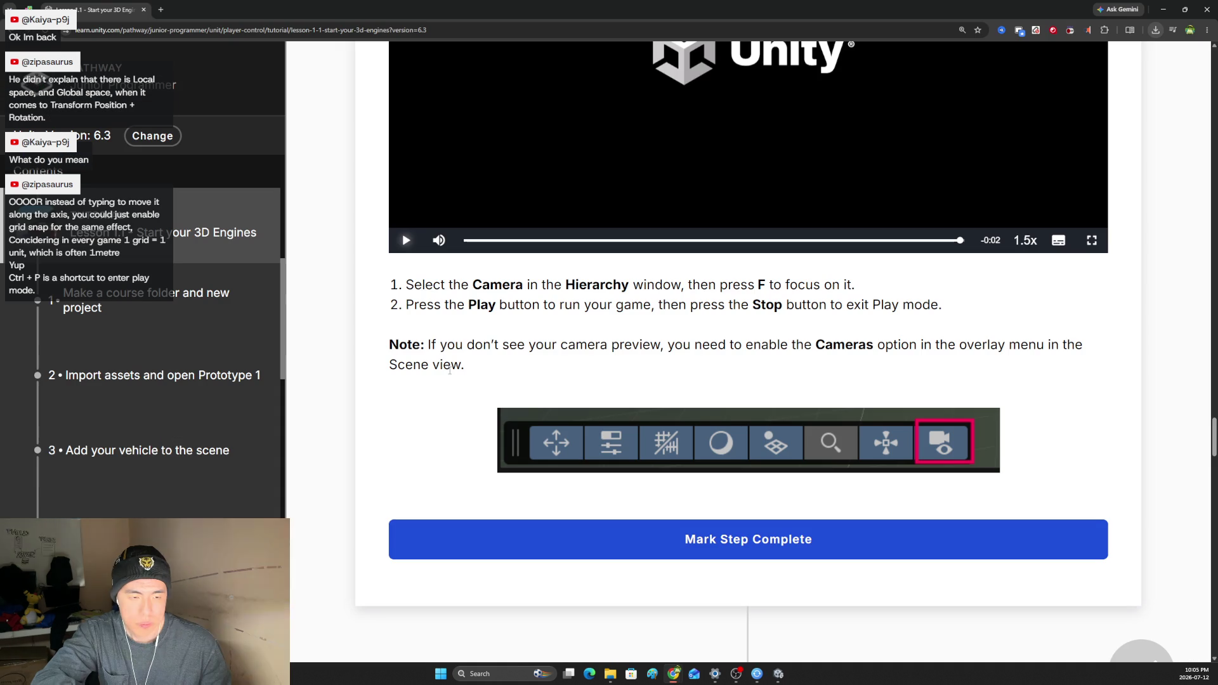
key("alt+Tab")
left_click(452, 374)
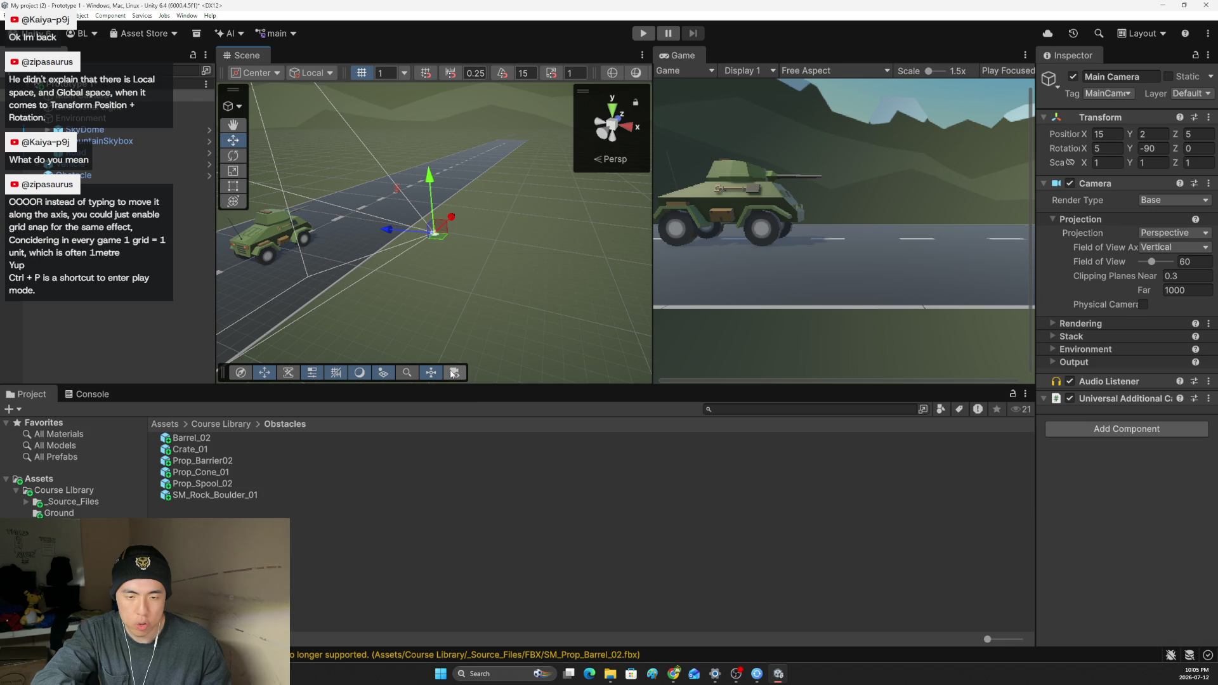
Run the game with Ctrl+P, stop it, and go back to the lesson page.
key("ctrl+p")
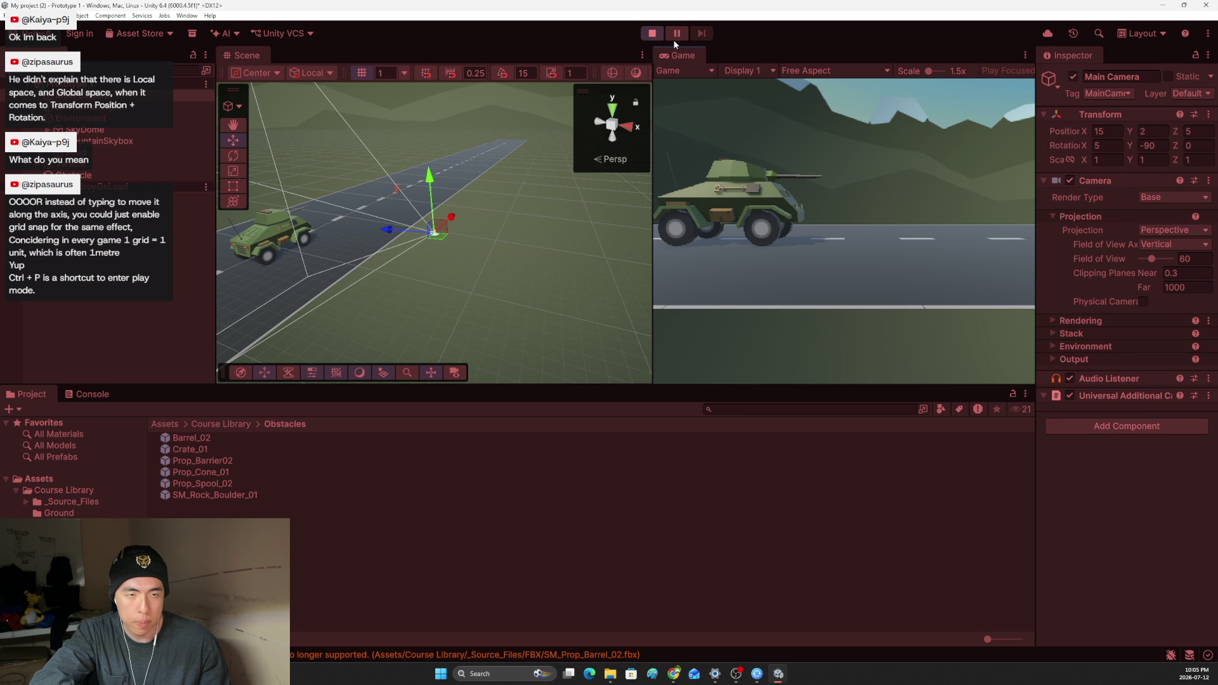
key("ctrl+p")
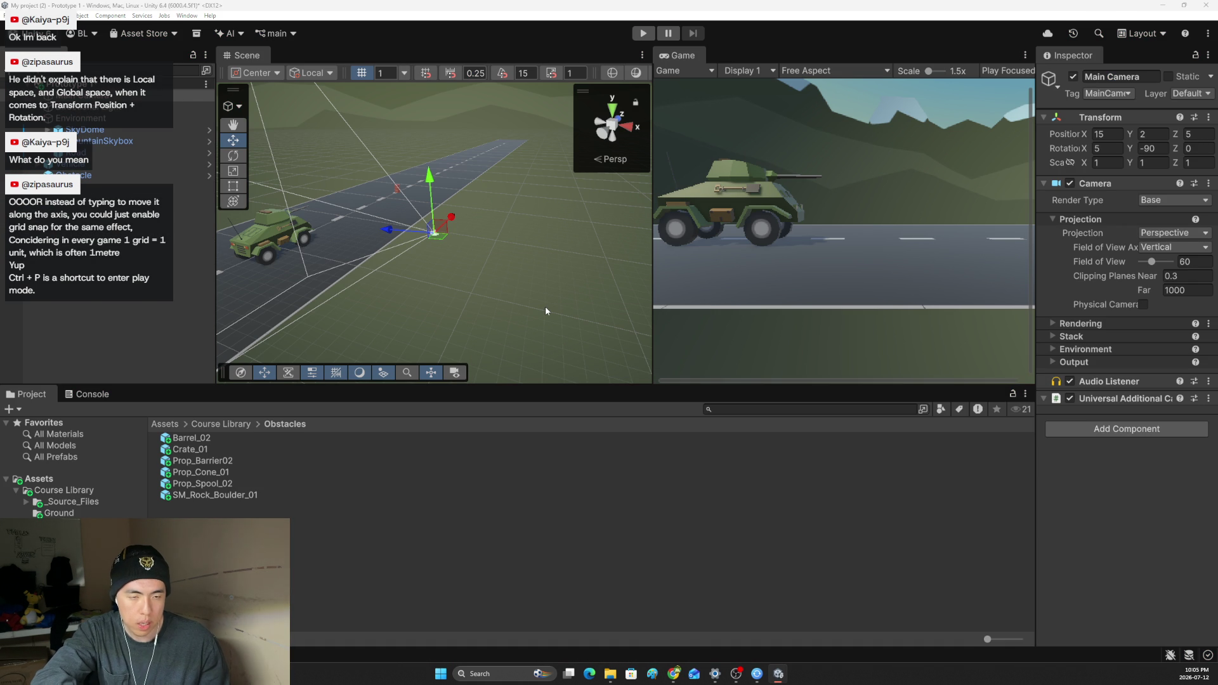
key("alt+Tab")
scroll(656, 307, "down", 6)
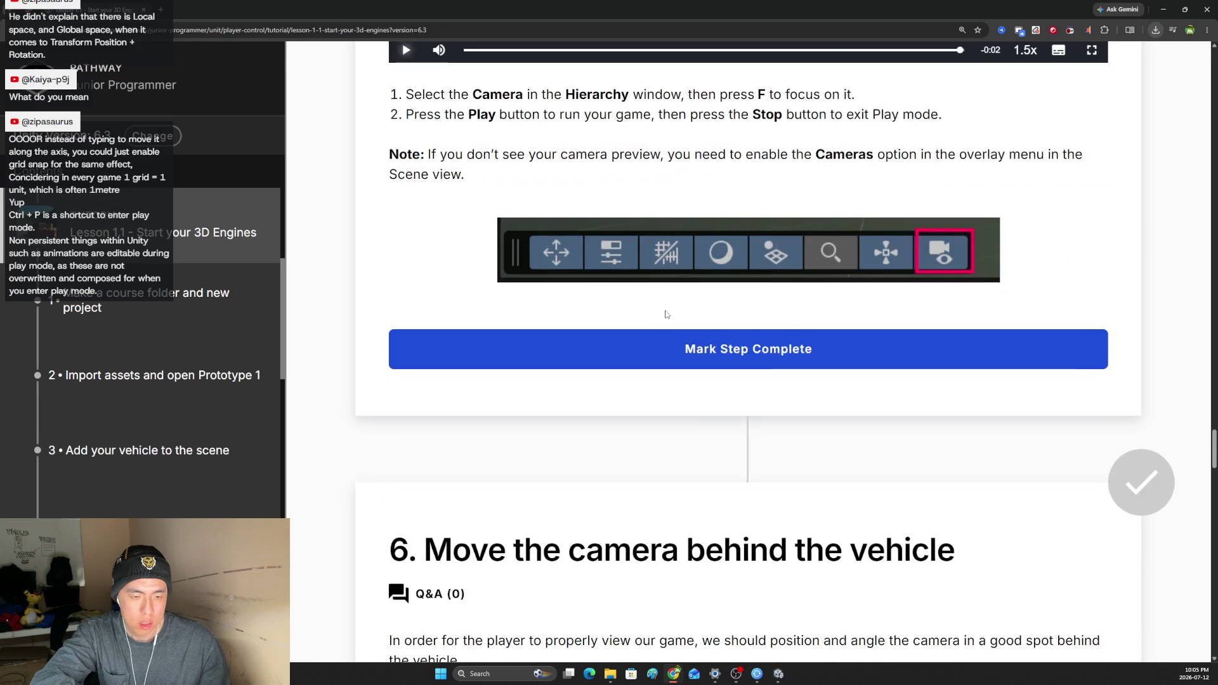
Scroll to step 6, highlight its intro, and play the 'Move the camera behind the vehicle' video.
scroll(655, 307, "down", 2)
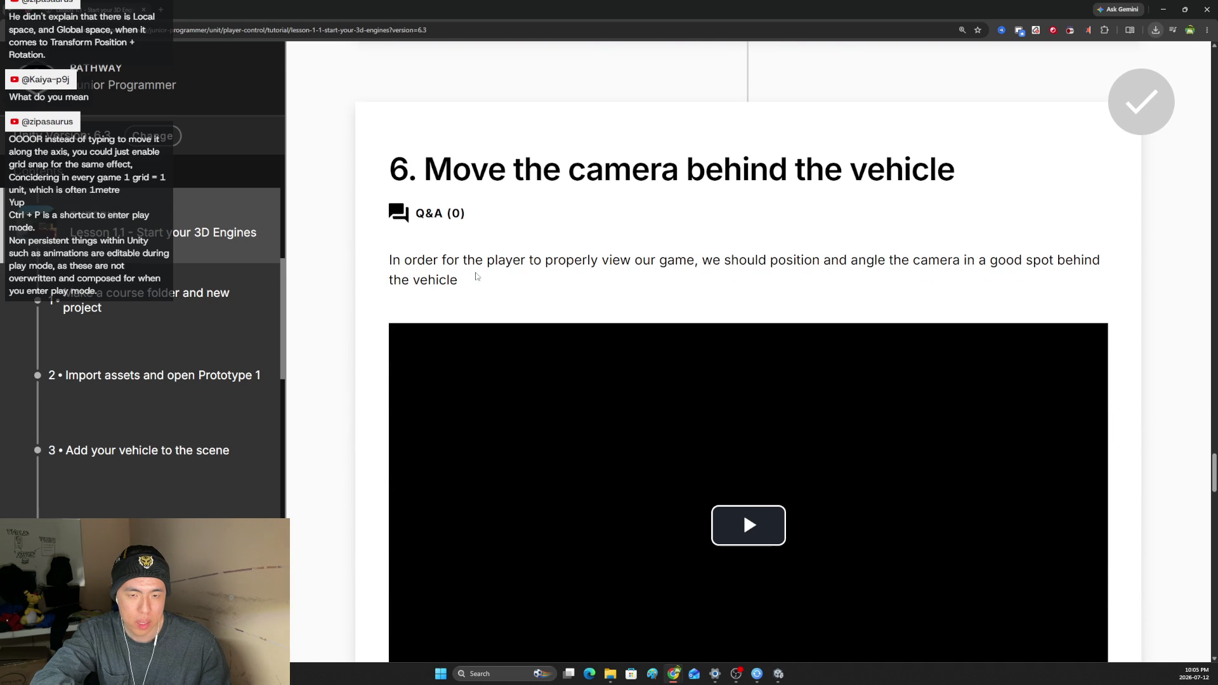
mouse_move(389, 262)
left_mouse_down()
mouse_move(993, 261)
mouse_move(957, 286)
left_mouse_up()
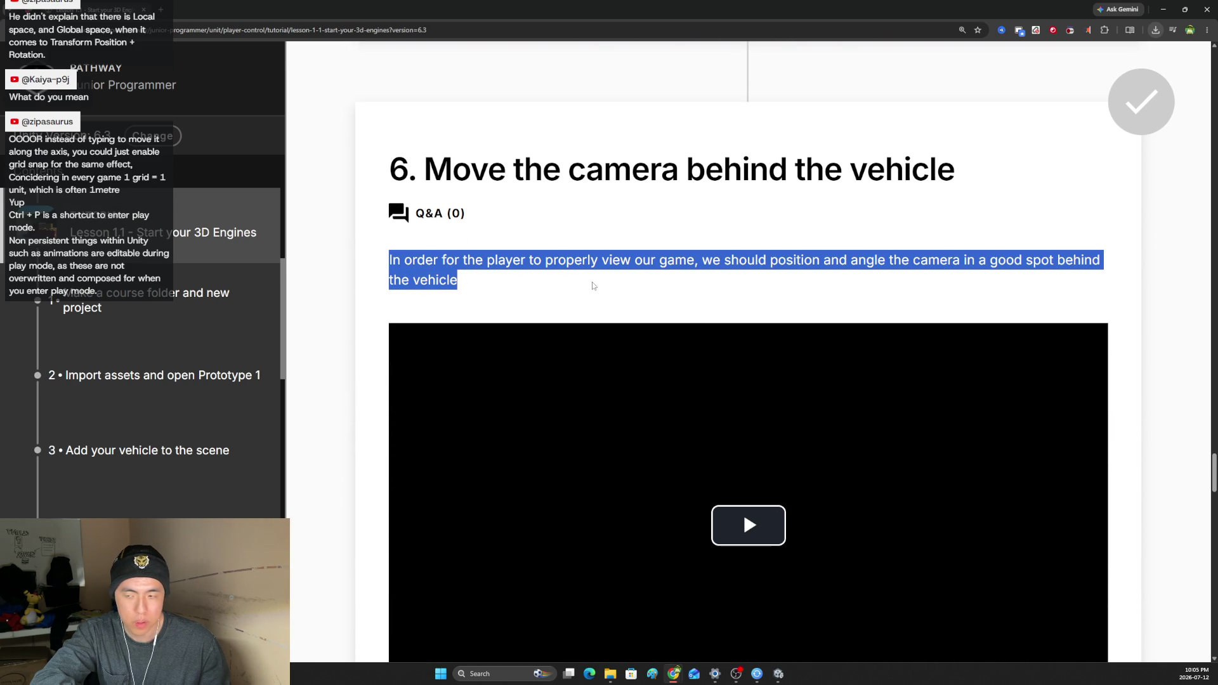
scroll(655, 282, "down", 2)
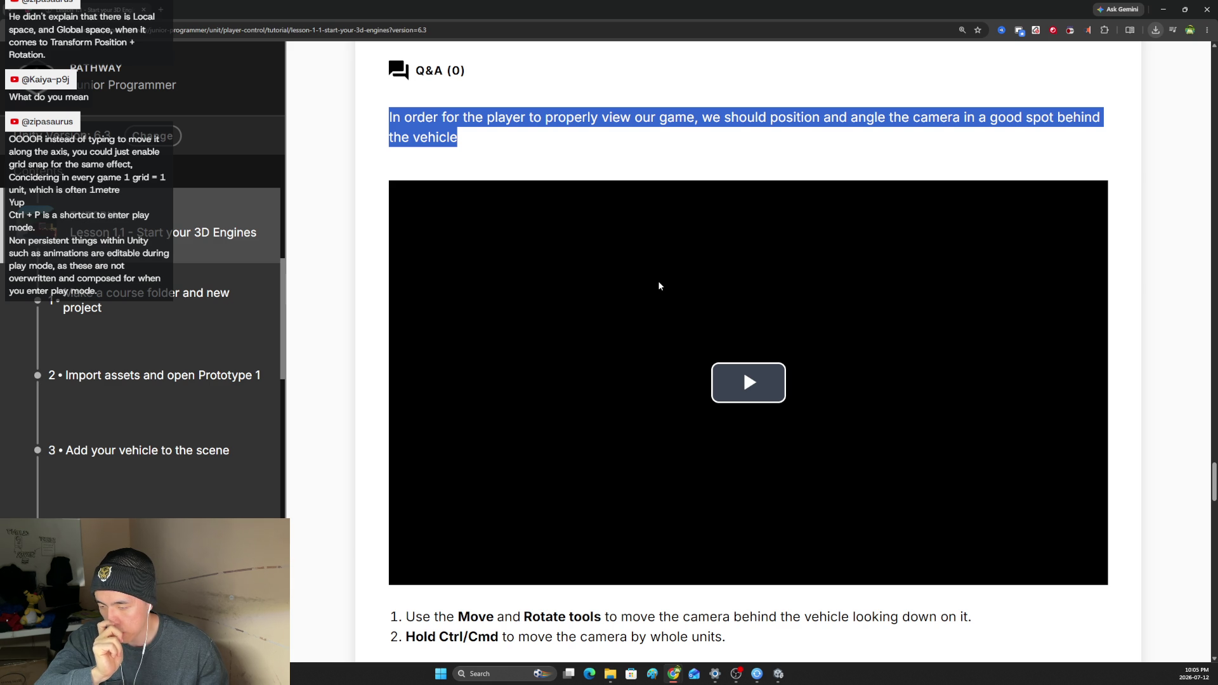
left_click(753, 404)
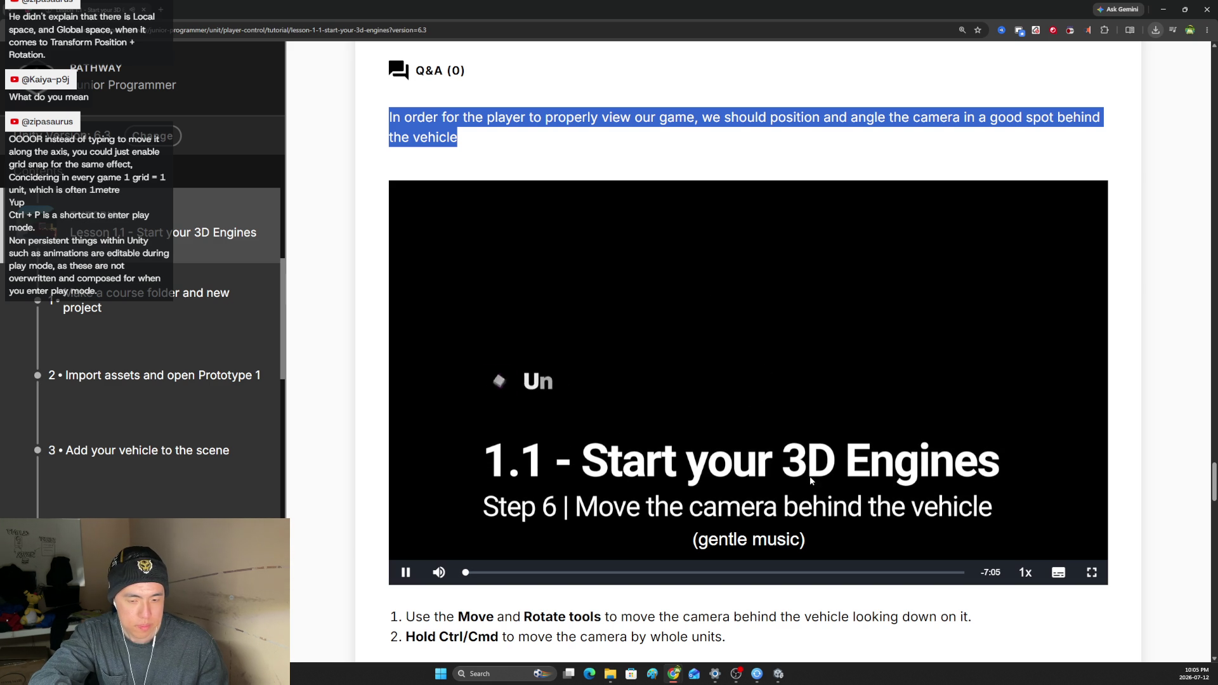
Set the step 6 video to 1.5x speed and bring its volume down to about 32%.
key("alt+Tab")
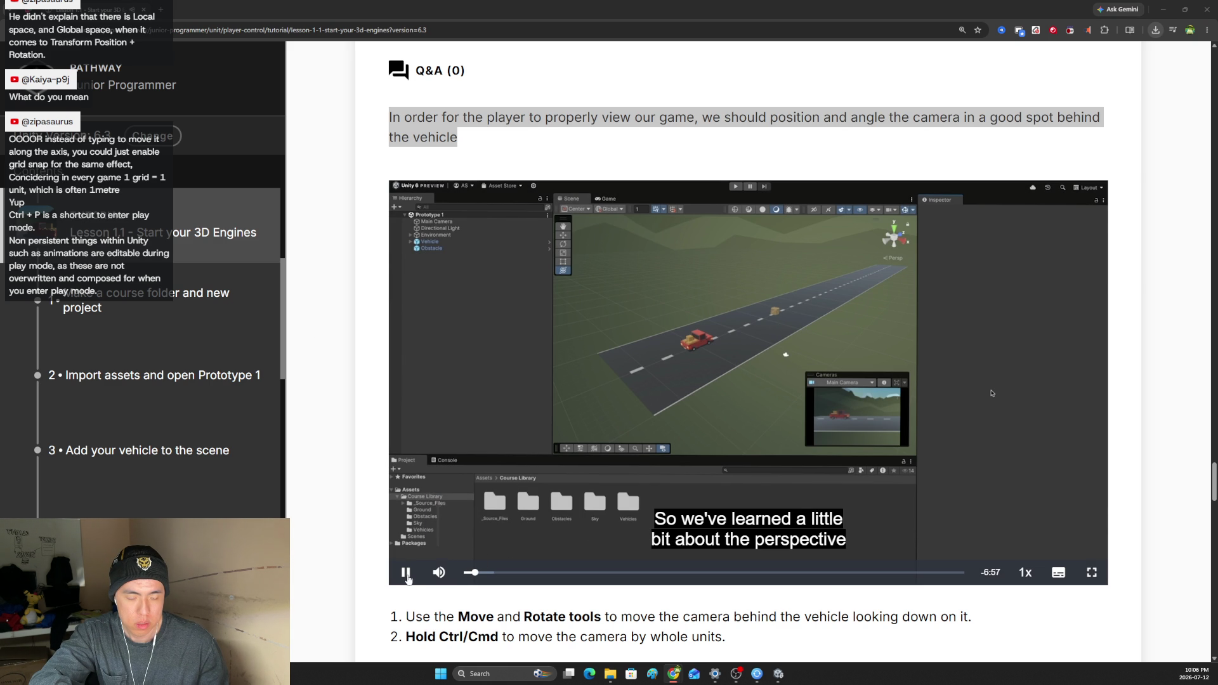
mouse_move(439, 573)
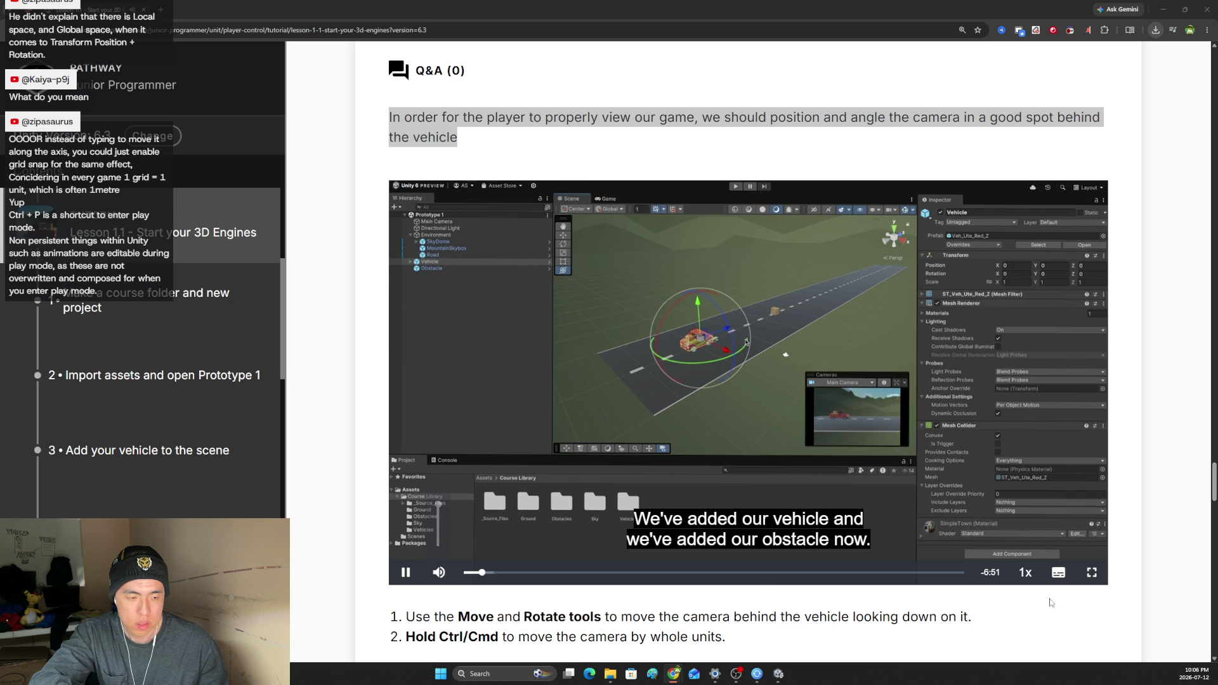
left_click(1026, 573)
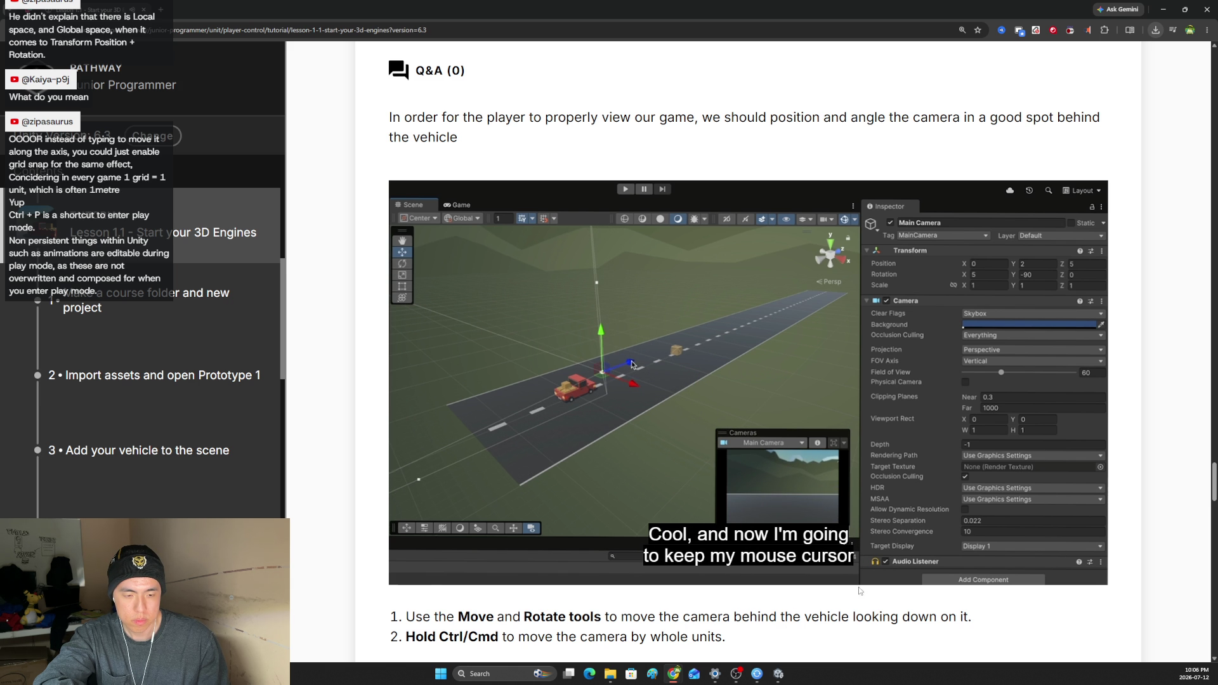
left_click(438, 538)
left_click(439, 542)
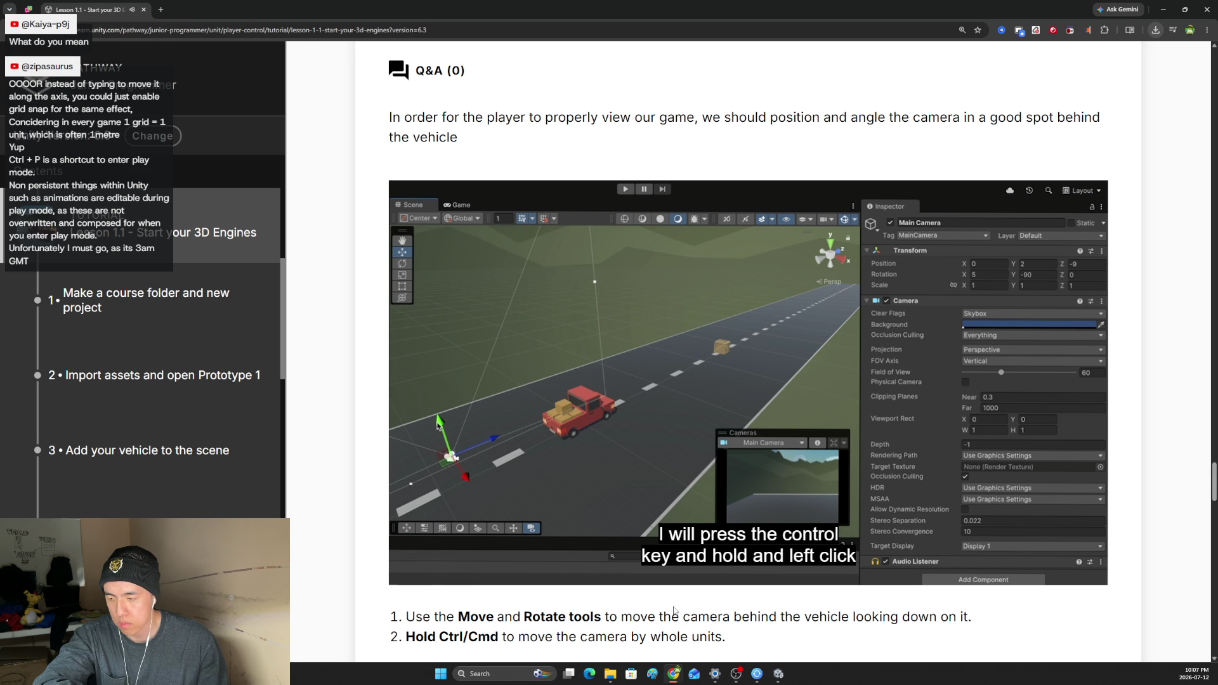
mouse_move(447, 575)
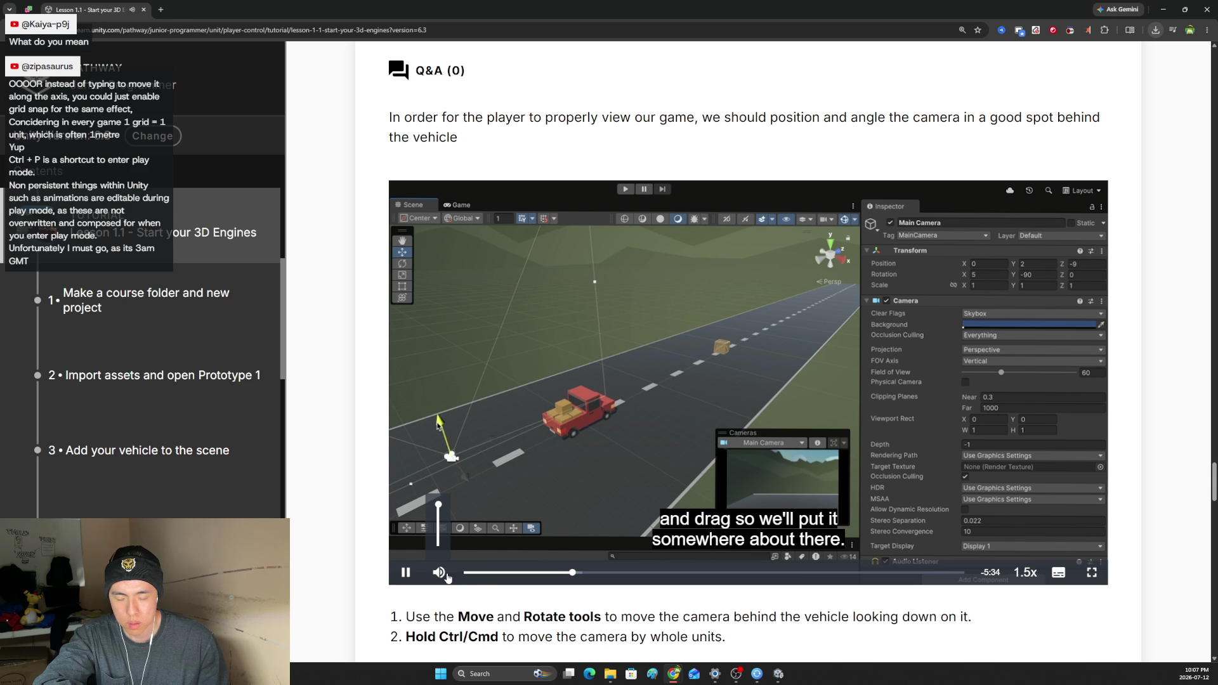
left_click_drag(438, 506, 438, 538)
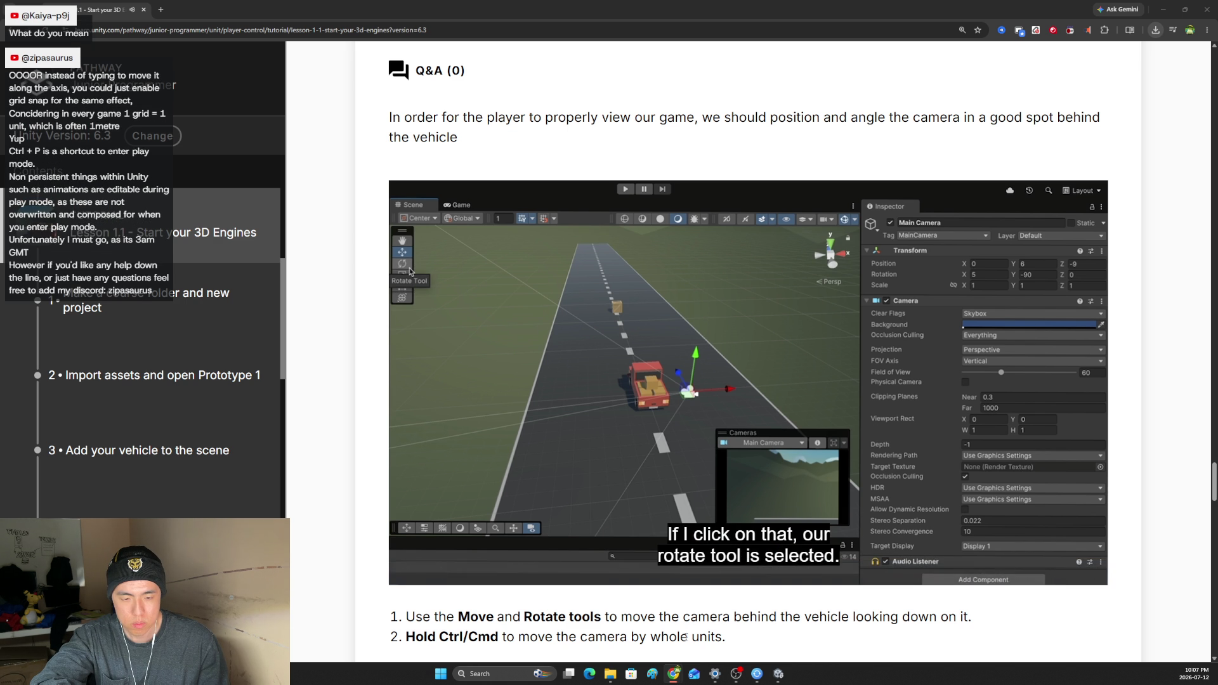
Unmute the tutorial video and raise it to 64%, later lowering then raising the volume again.
mouse_move(439, 571)
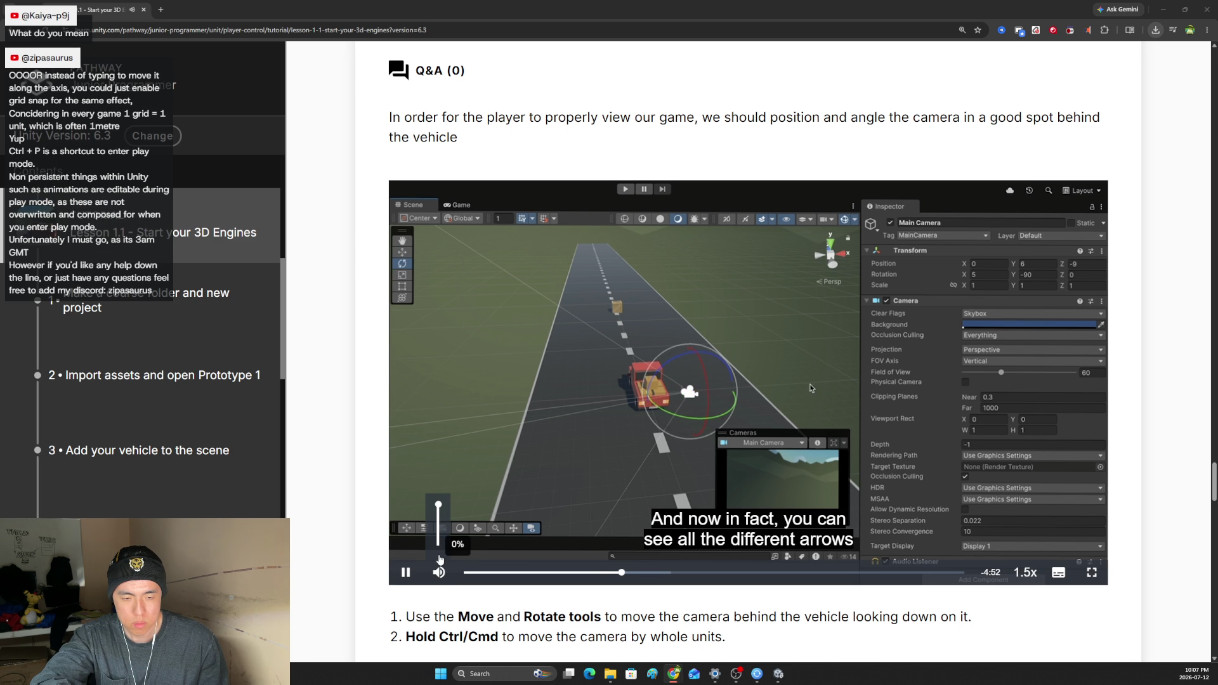
left_click(444, 531)
mouse_move(443, 530)
left_mouse_down()
mouse_move(439, 510)
mouse_move(442, 540)
left_mouse_up()
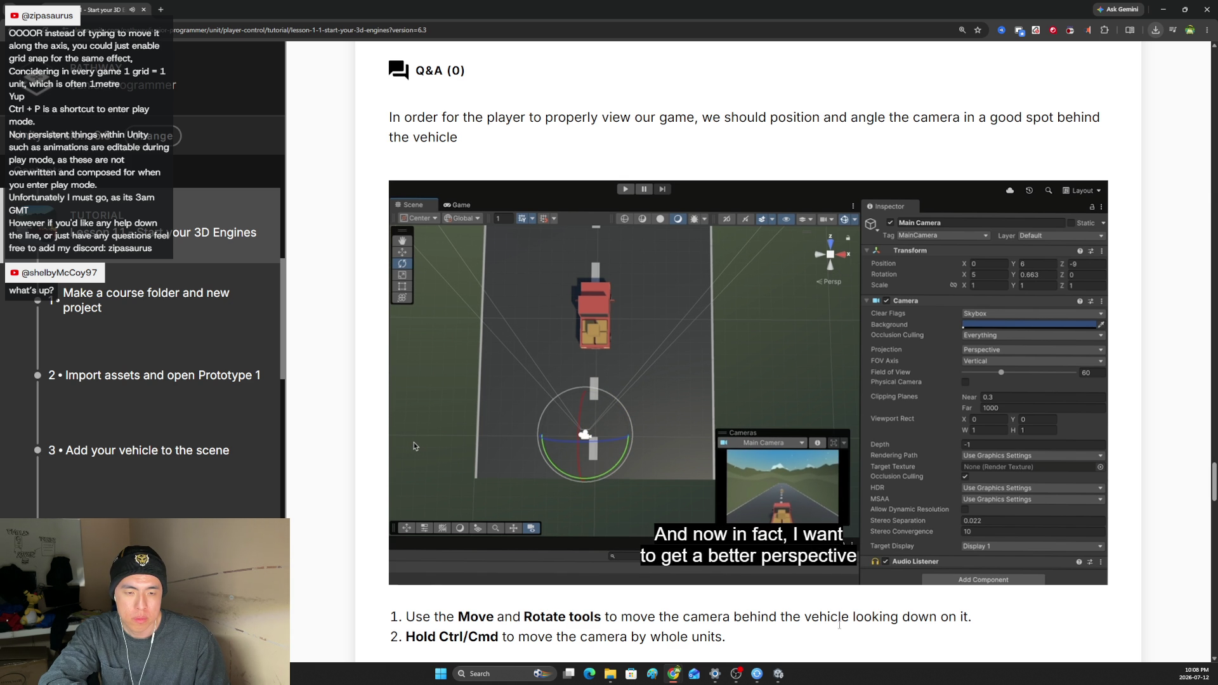
mouse_move(779, 491)
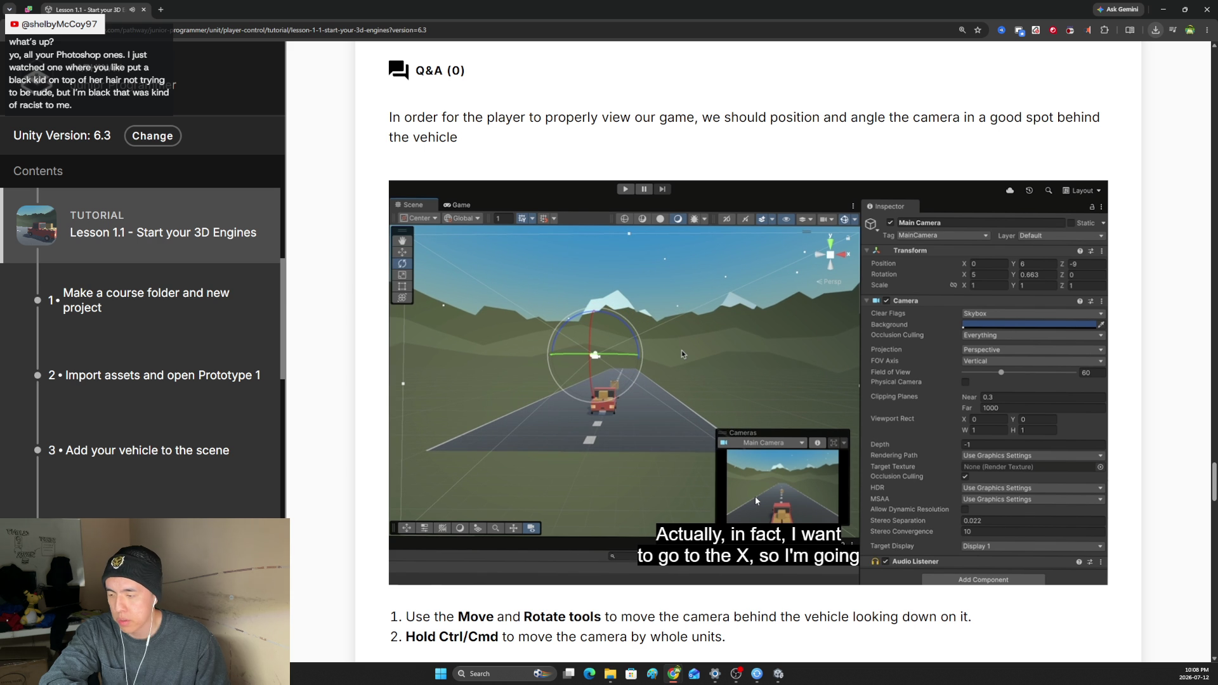
mouse_move(420, 577)
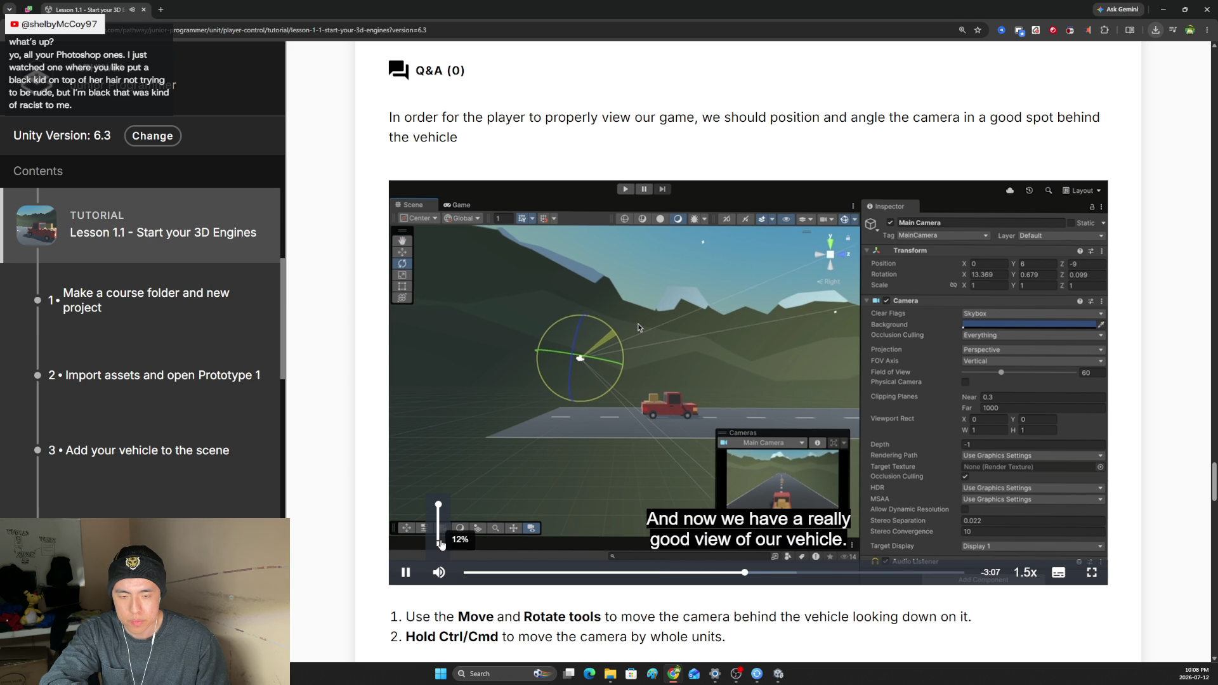
left_click(439, 532)
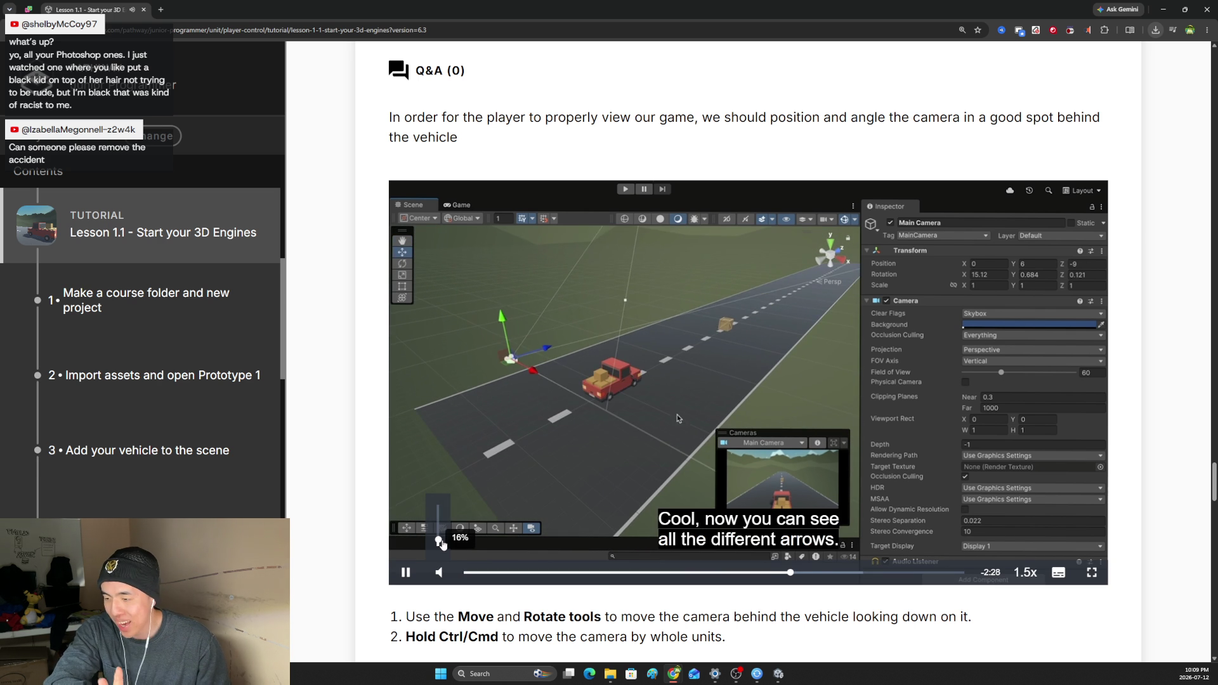
left_click_drag(439, 540, 439, 506)
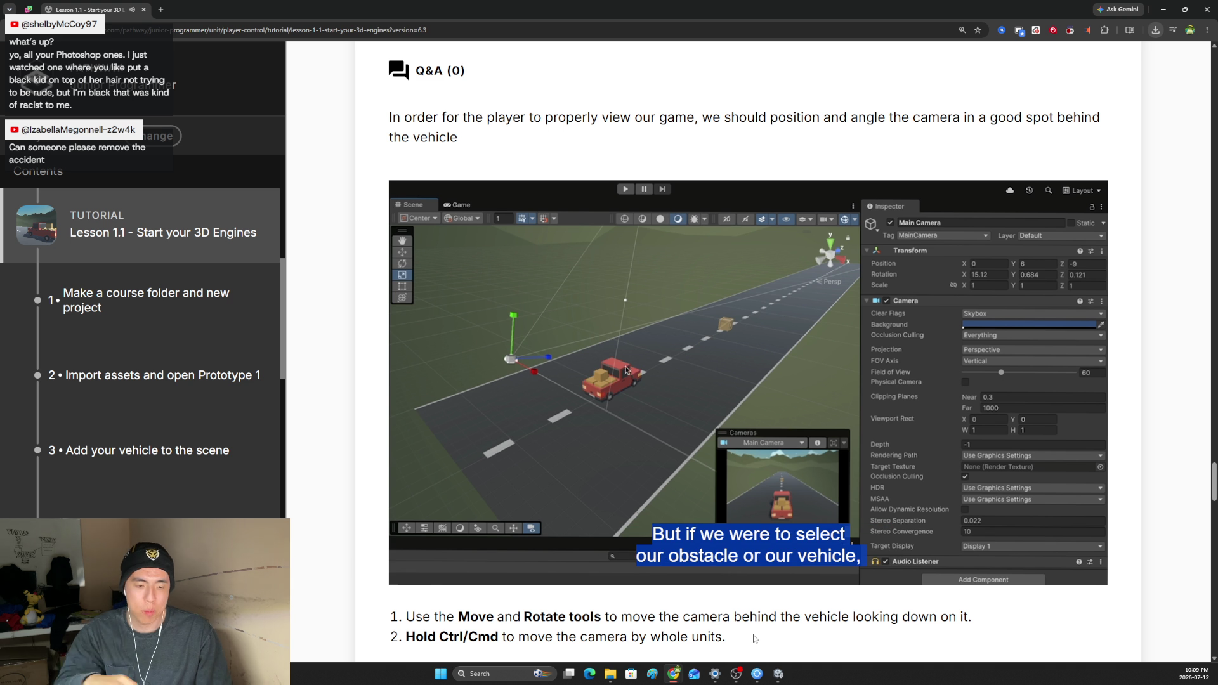
Set the tutorial video's volume to about 24%.
mouse_move(619, 382)
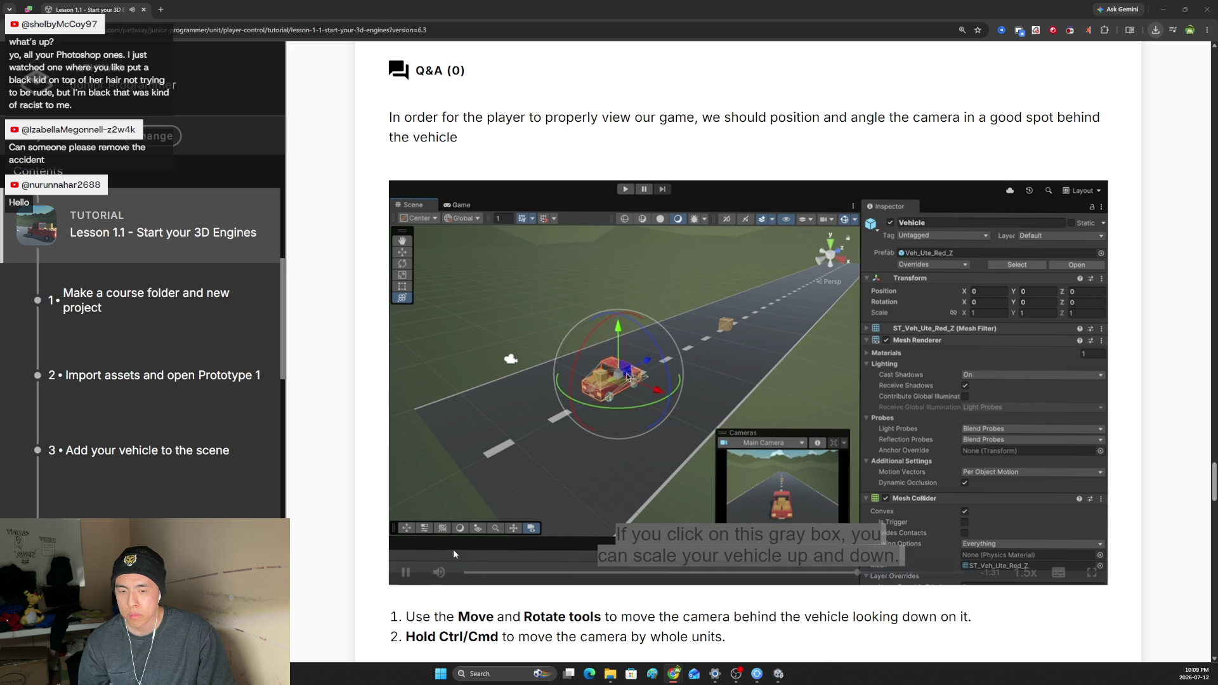
left_click_drag(438, 550, 438, 538)
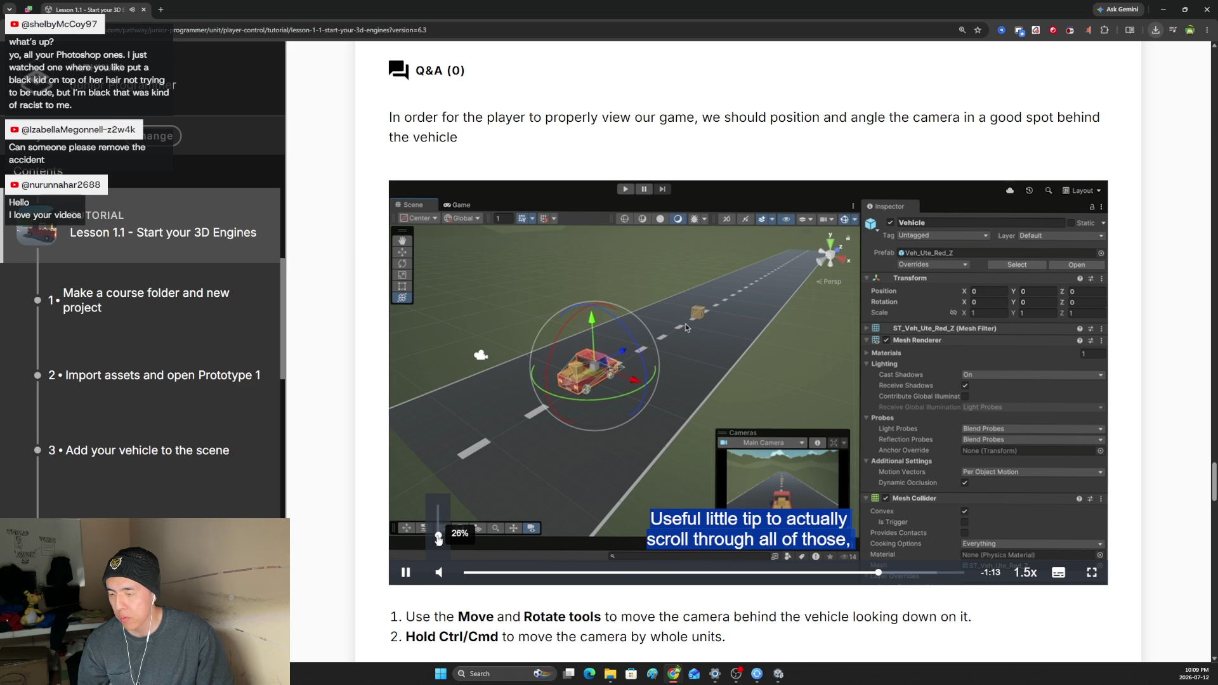
left_click_drag(438, 540, 438, 505)
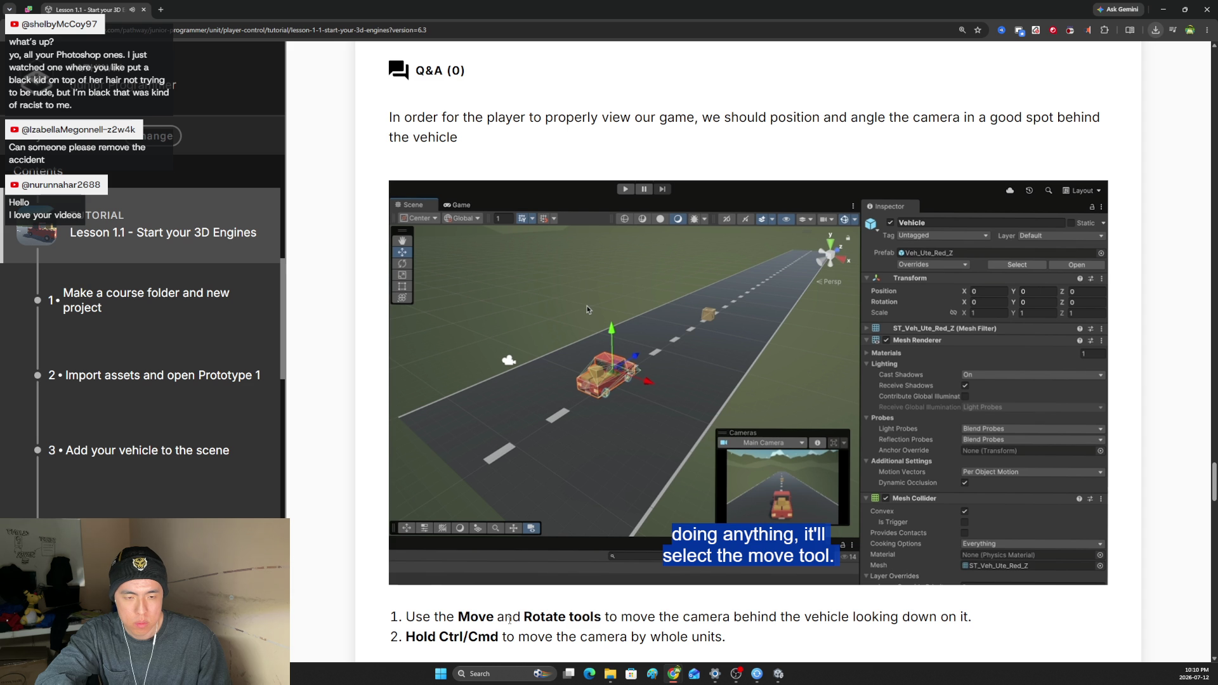
mouse_move(439, 571)
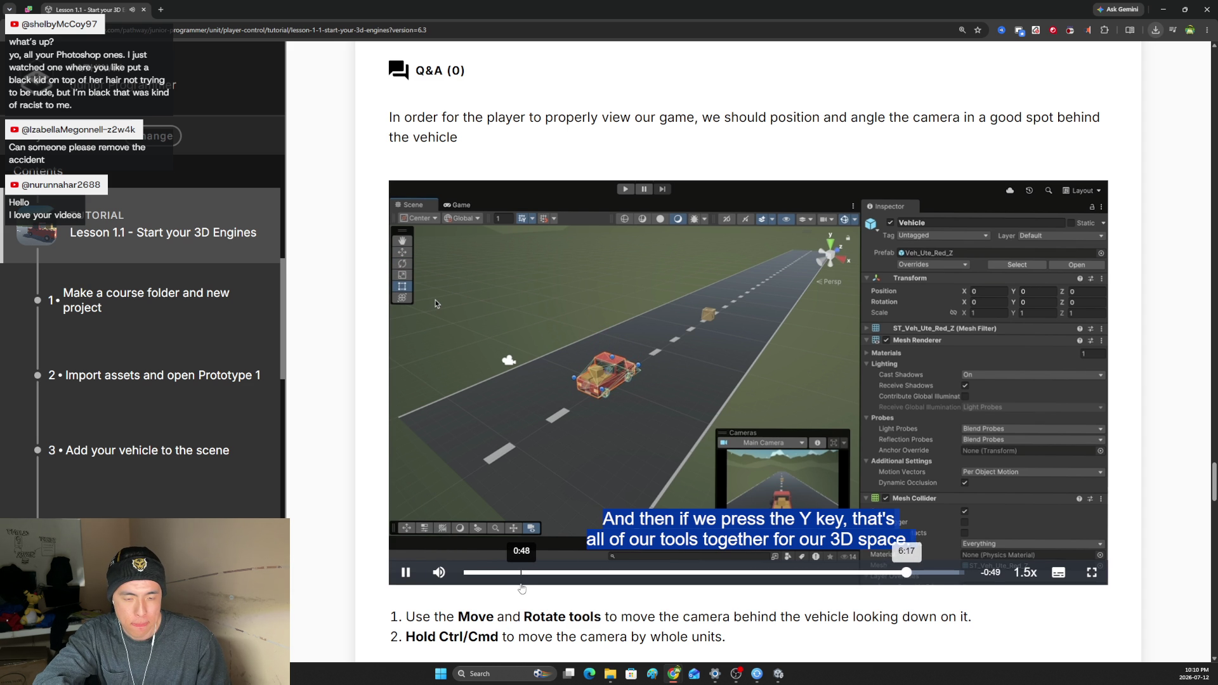
left_click(440, 538)
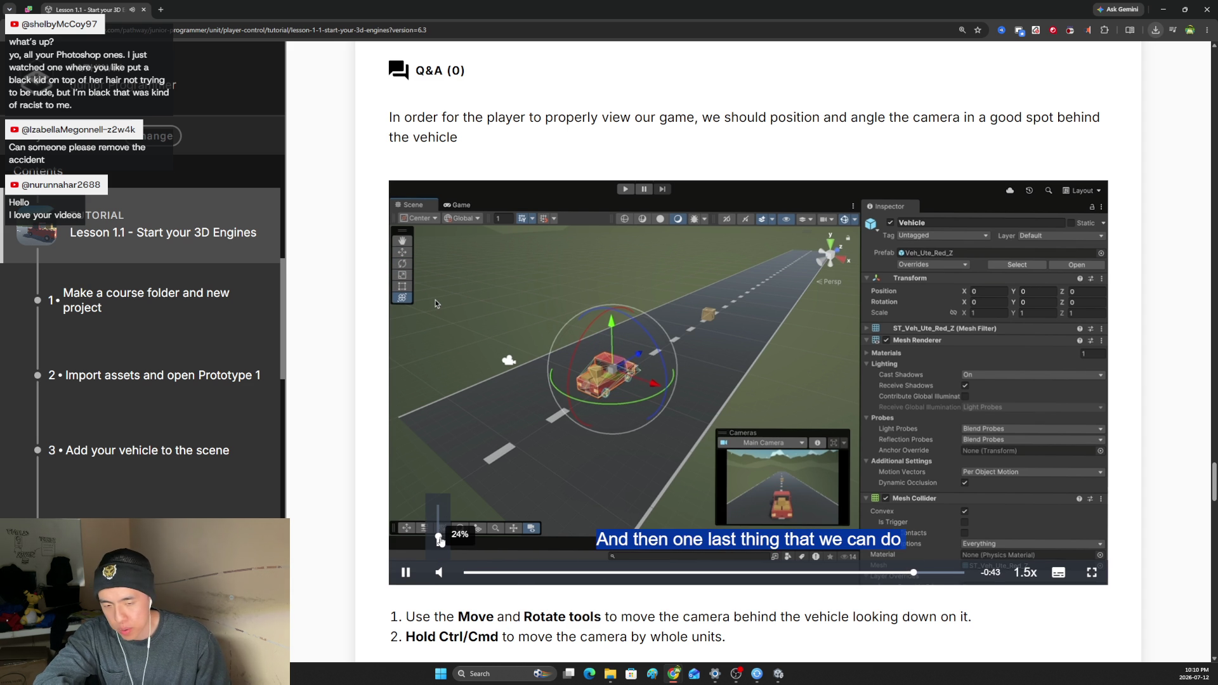
Stop the camera-positioning video at its end and select its two instruction lines.
scroll(440, 539, "up", 2)
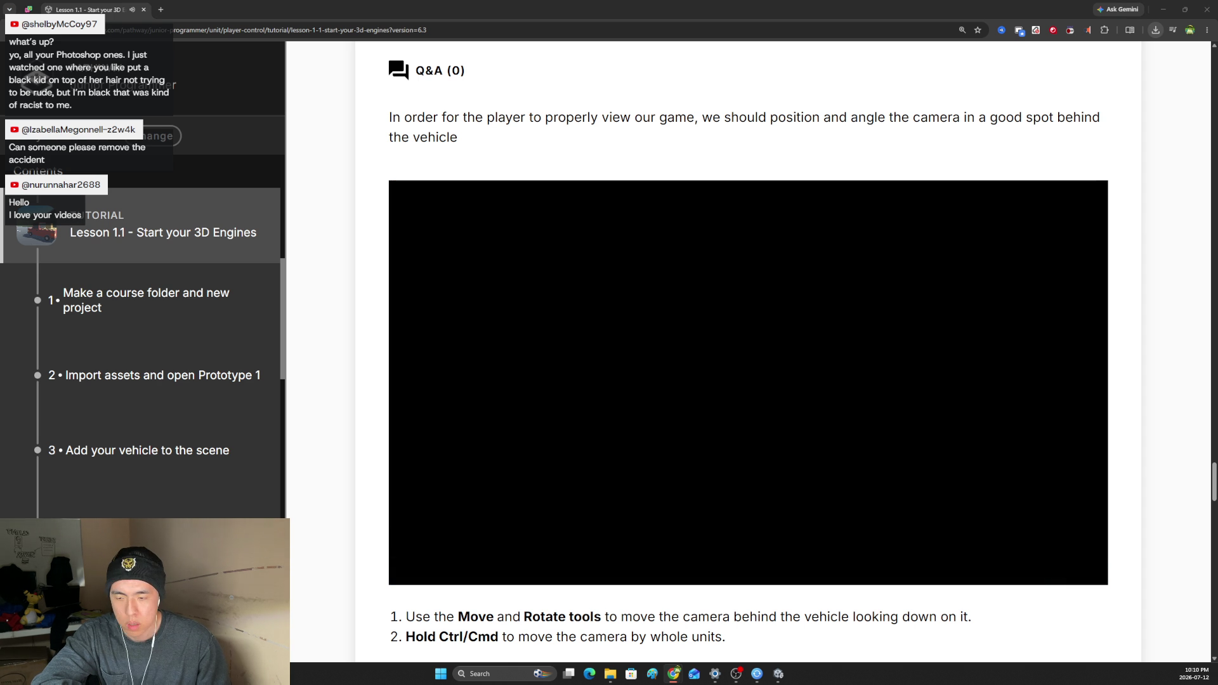
scroll(599, 474, "down", 3)
left_click(406, 383)
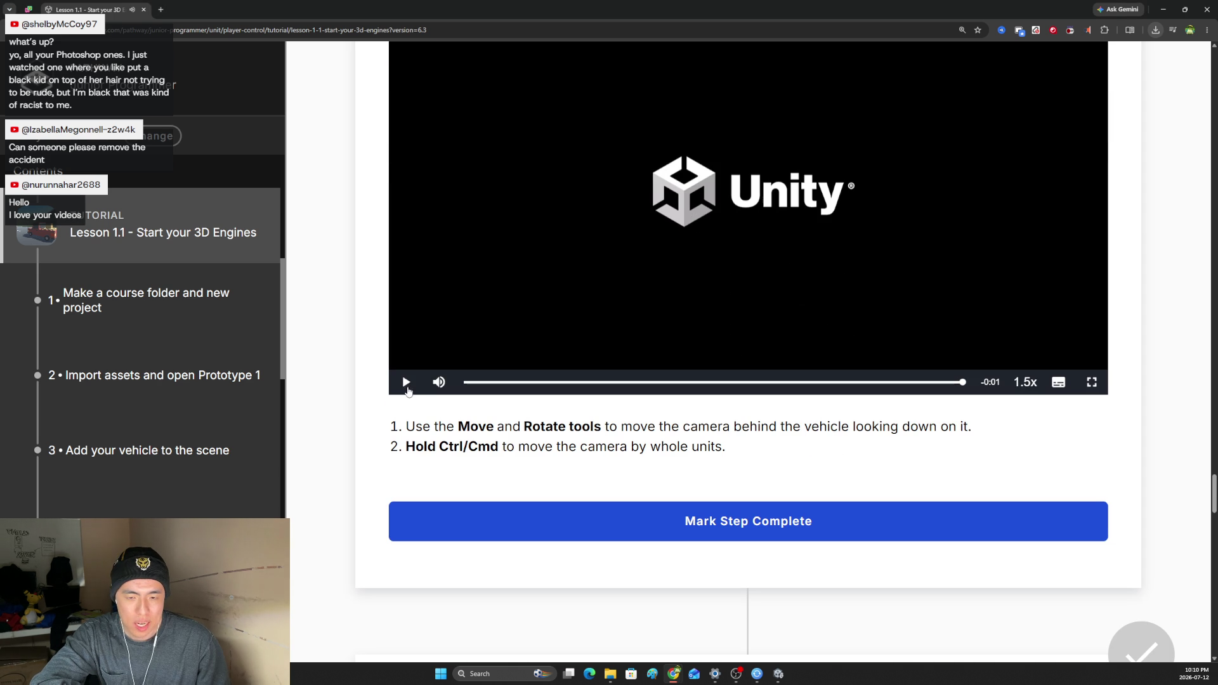
mouse_move(405, 429)
left_mouse_down()
mouse_move(733, 427)
mouse_move(661, 446)
left_mouse_up()
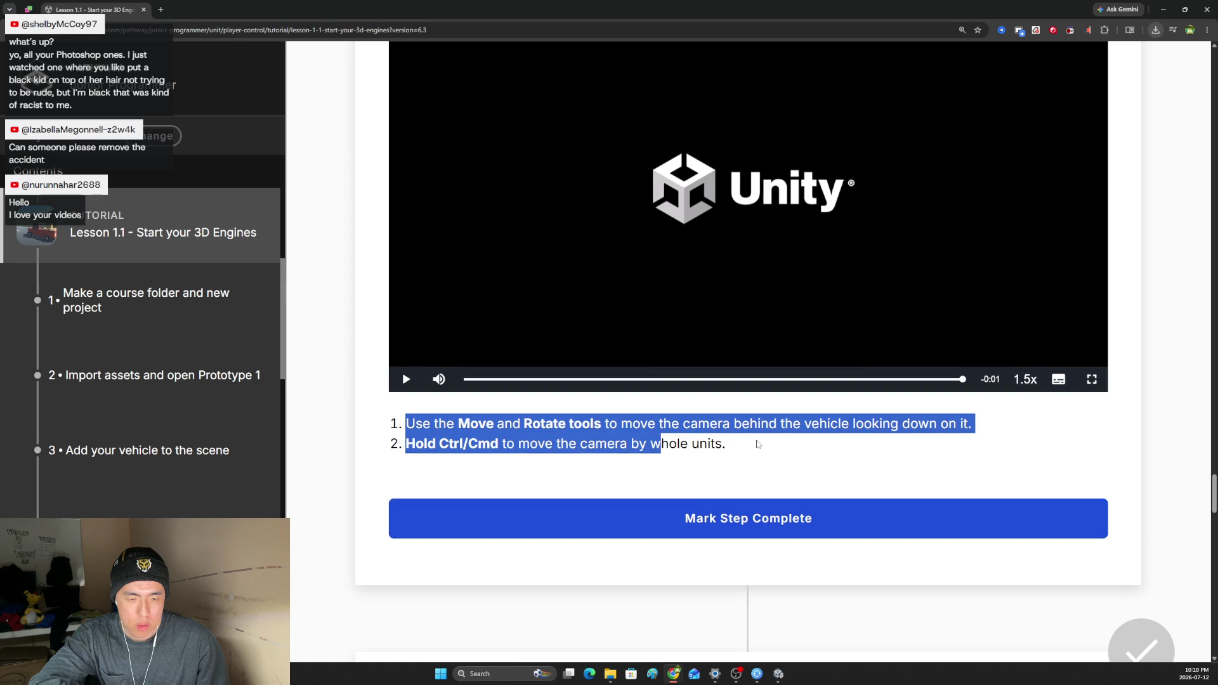
scroll(757, 444, "down", 6)
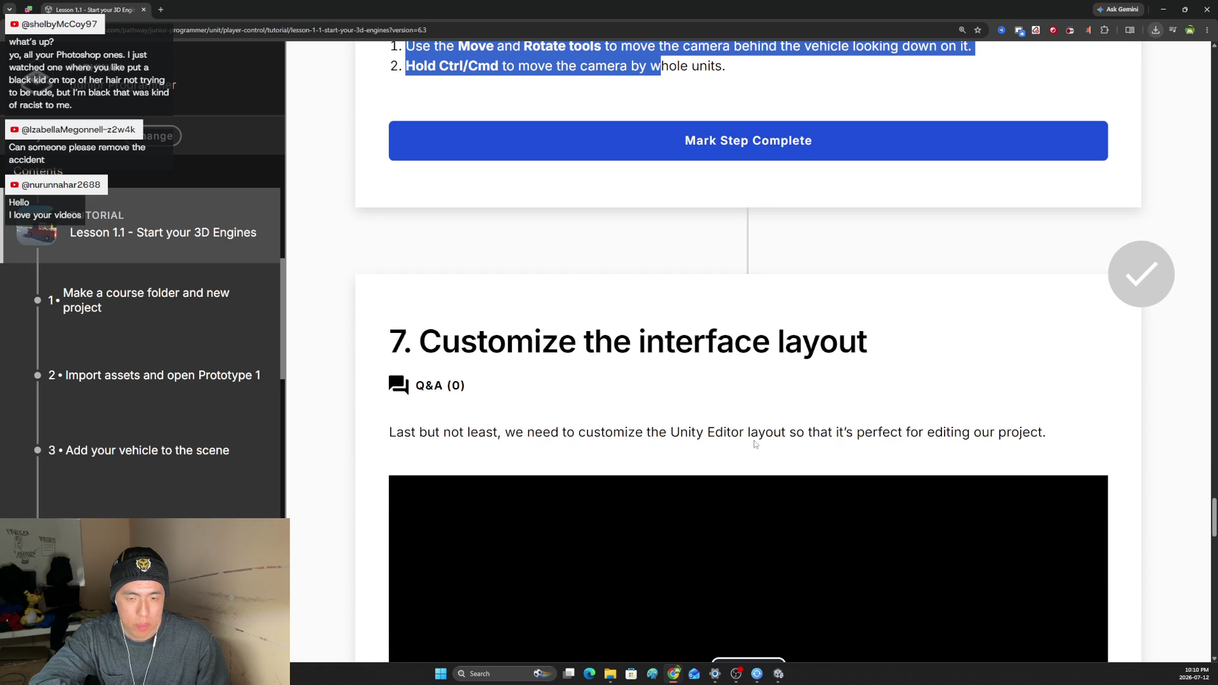
scroll(756, 444, "up", 2)
key("alt+Tab")
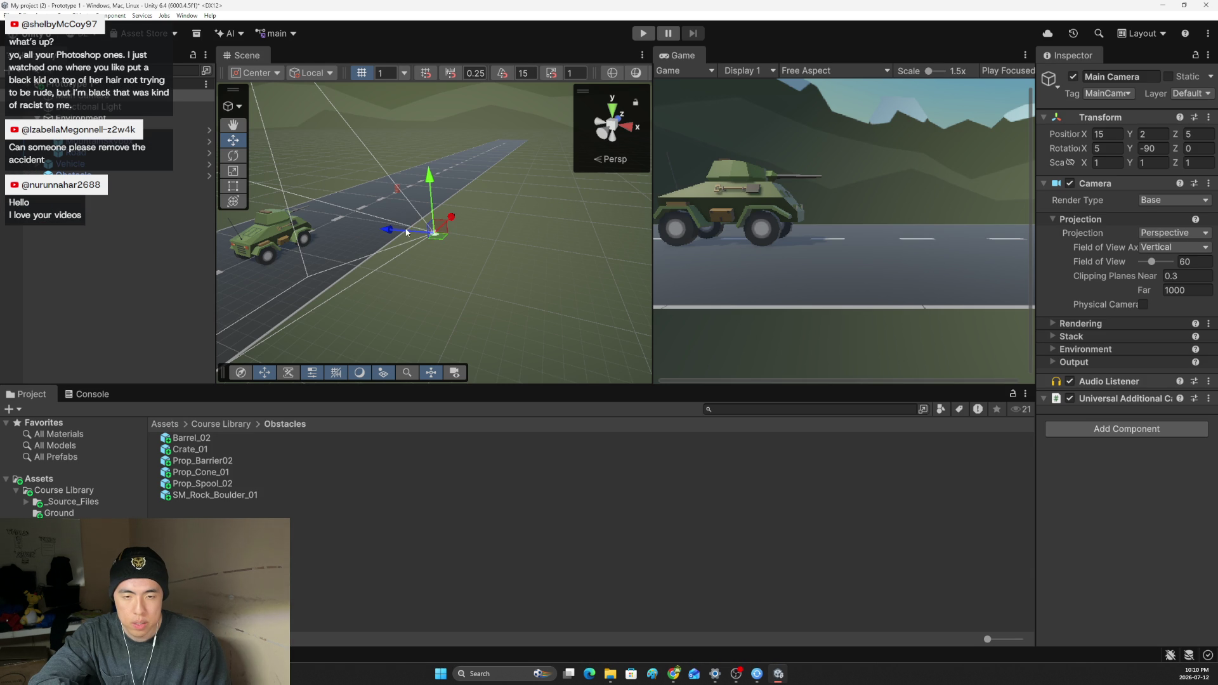
Move the Main Camera forward and line it up behind the vehicle using the top view.
mouse_move(392, 233)
left_mouse_down()
mouse_move(252, 203)
mouse_move(311, 212)
mouse_move(372, 249)
mouse_move(416, 231)
mouse_move(369, 228)
mouse_move(390, 230)
mouse_move(385, 246)
mouse_move(290, 218)
mouse_move(470, 235)
mouse_move(482, 215)
left_mouse_up()
left_click(613, 115)
left_click_drag(358, 222, 383, 219)
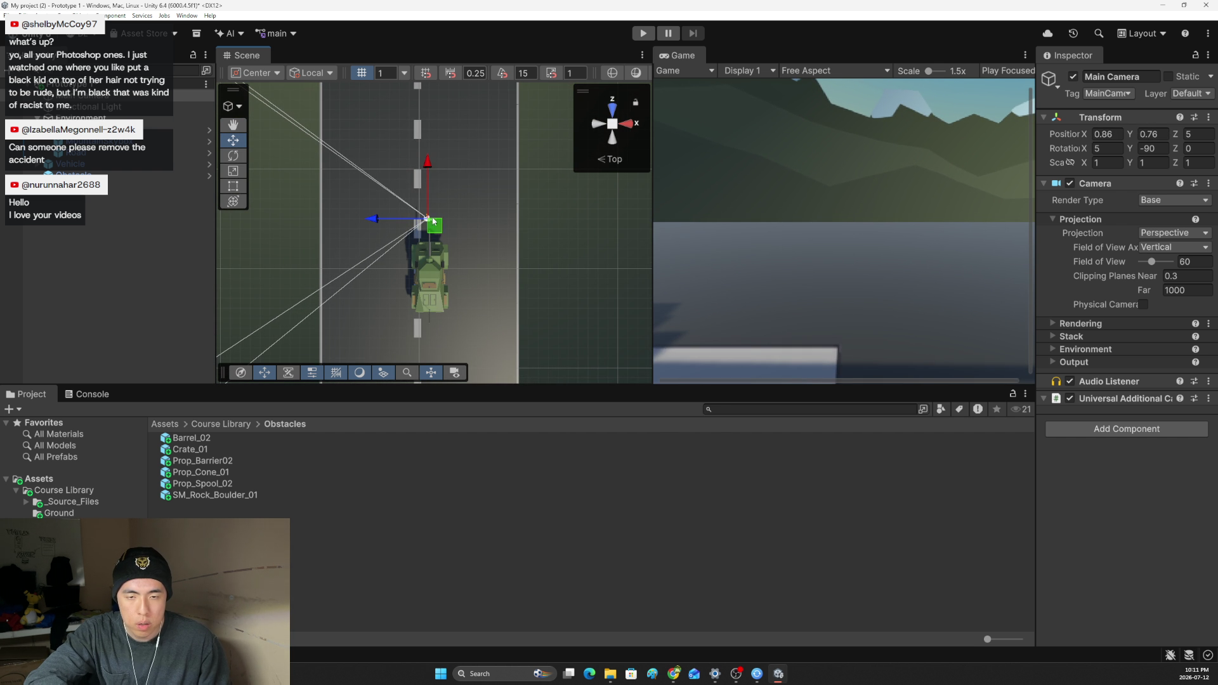
key("e")
mouse_move(448, 169)
left_mouse_down()
mouse_move(470, 254)
mouse_move(586, 293)
mouse_move(588, 256)
mouse_move(599, 287)
mouse_move(612, 280)
mouse_move(606, 293)
mouse_move(610, 242)
left_mouse_up()
key("ctrl+z")
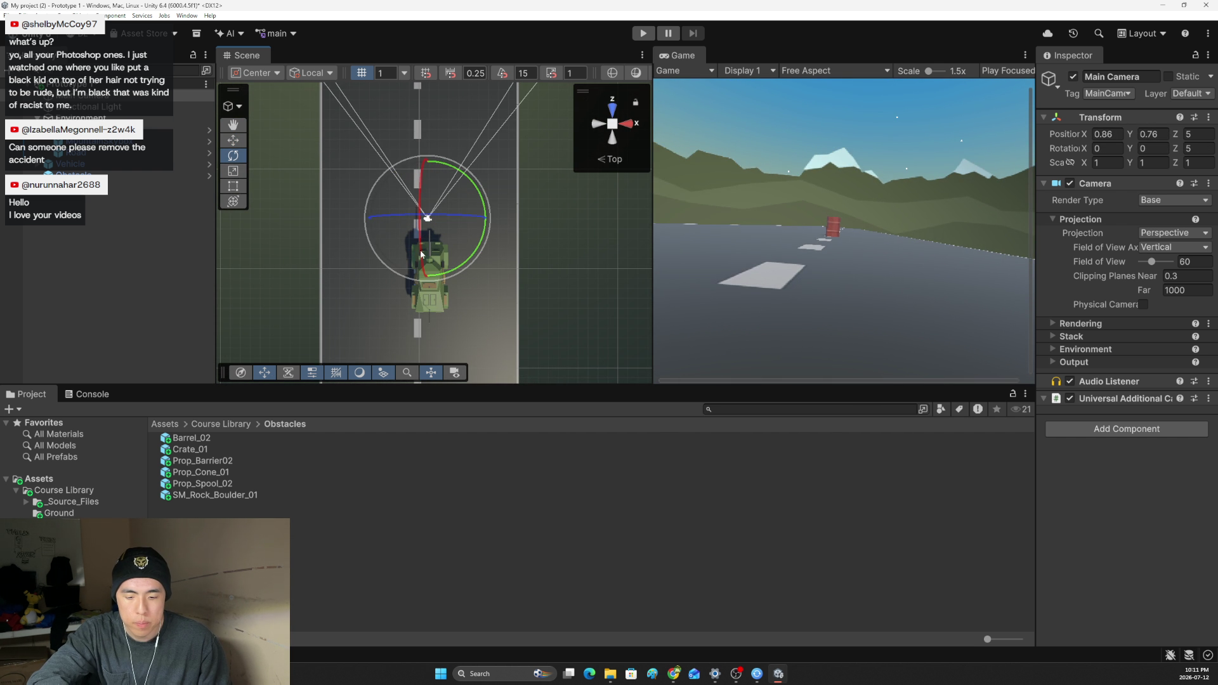
key("w")
mouse_move(435, 168)
left_mouse_down()
mouse_move(437, 211)
mouse_move(432, 181)
left_mouse_up()
mouse_move(426, 232)
left_mouse_down()
mouse_move(425, 181)
mouse_move(423, 297)
left_mouse_up()
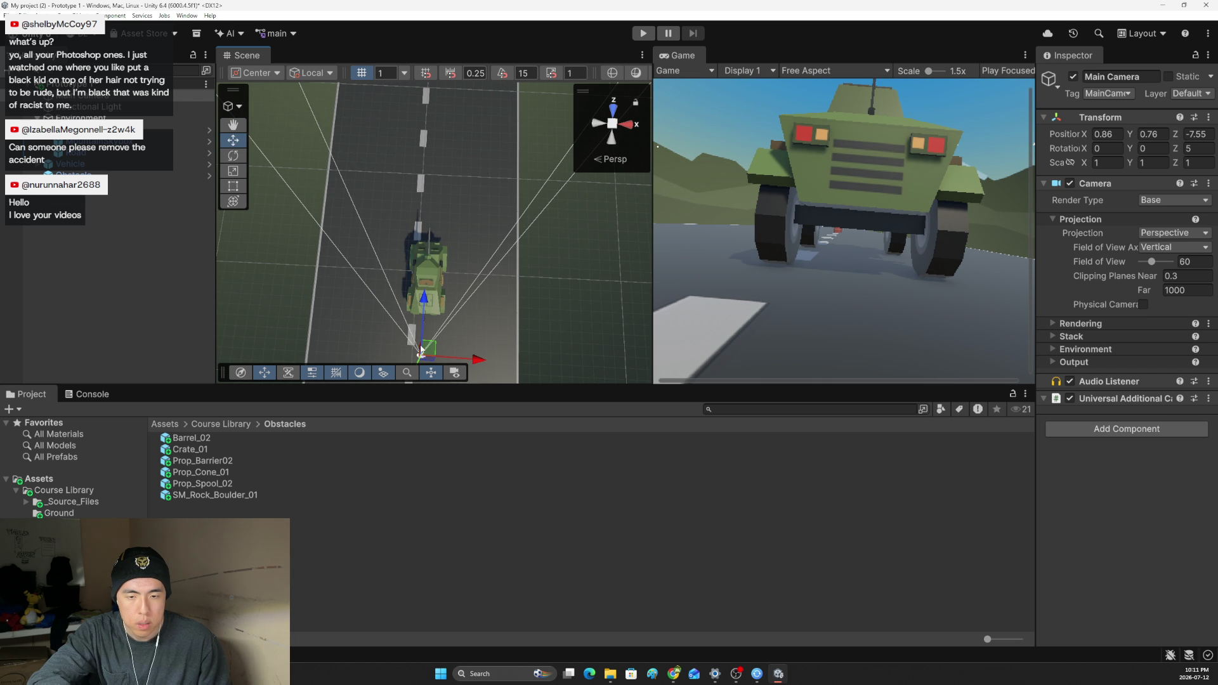
Raise the camera above the vehicle and tilt it down about 14 degrees.
left_click(613, 107)
left_click_drag(419, 216, 451, 111)
mouse_move(474, 164)
left_mouse_down()
mouse_move(489, 164)
mouse_move(505, 118)
left_mouse_up()
key("e")
key("ctrl+z")
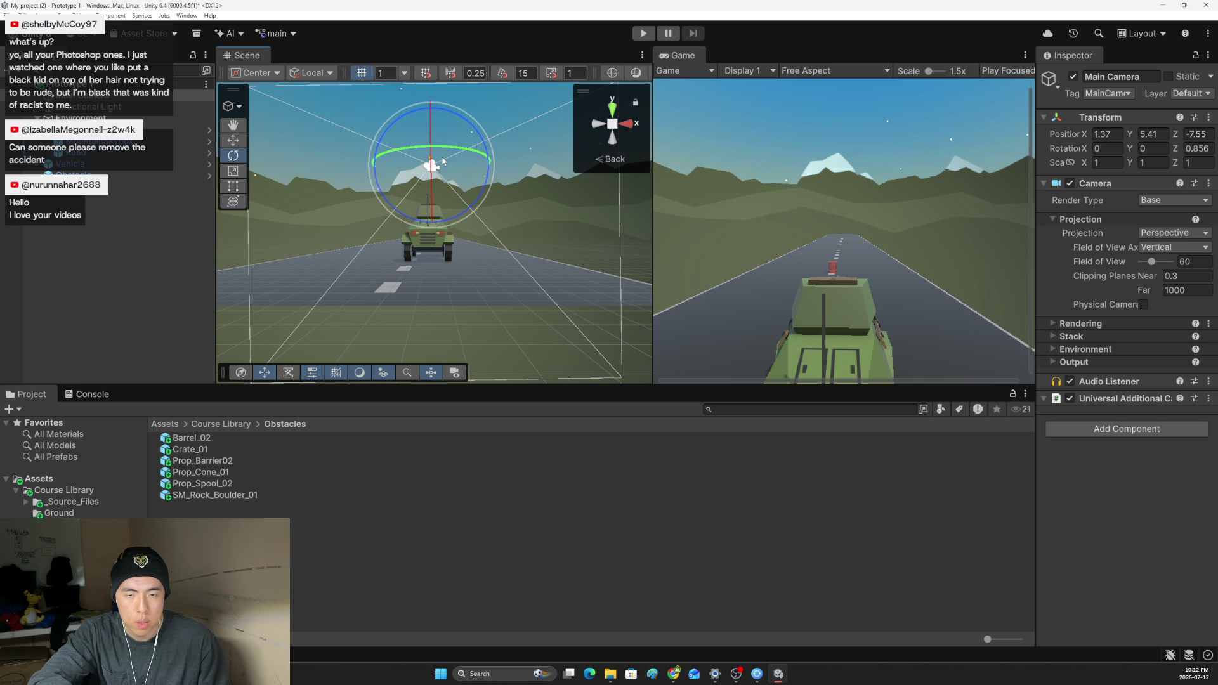
mouse_move(435, 139)
left_mouse_down()
mouse_move(436, 112)
mouse_move(448, 93)
mouse_move(456, 102)
left_mouse_up()
key("w")
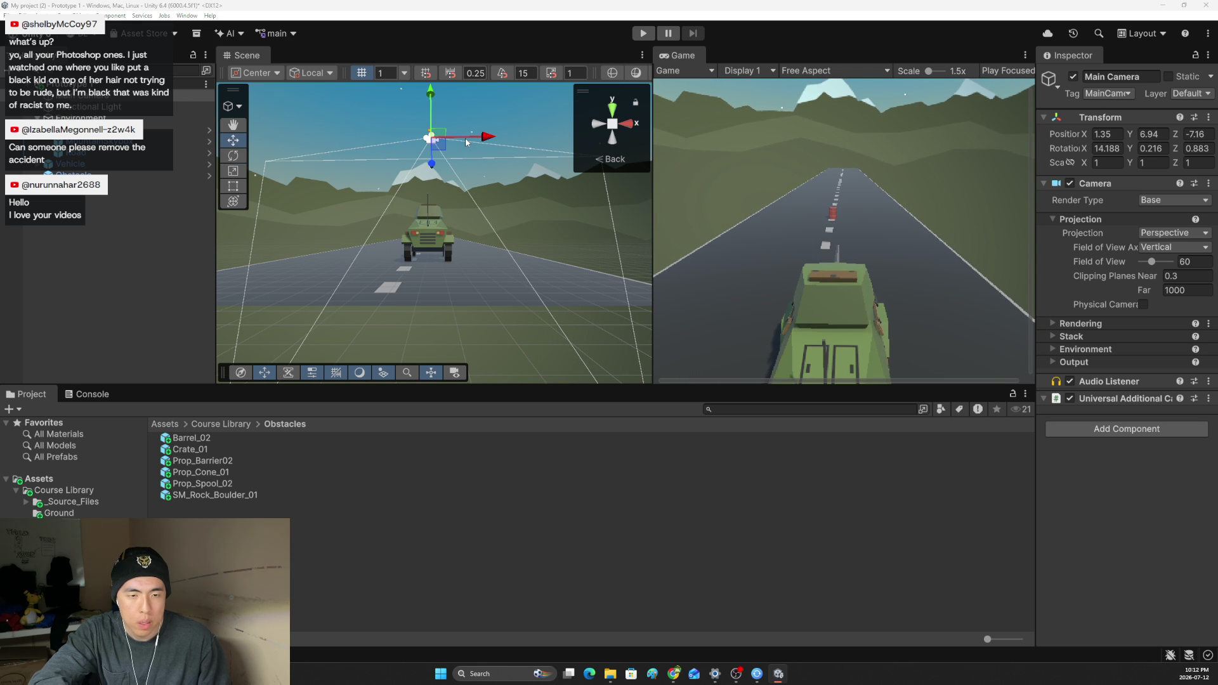
key("alt+Tab")
Rewind the tutorial video to the frame showing the camera setup.
scroll(686, 346, "up", 5)
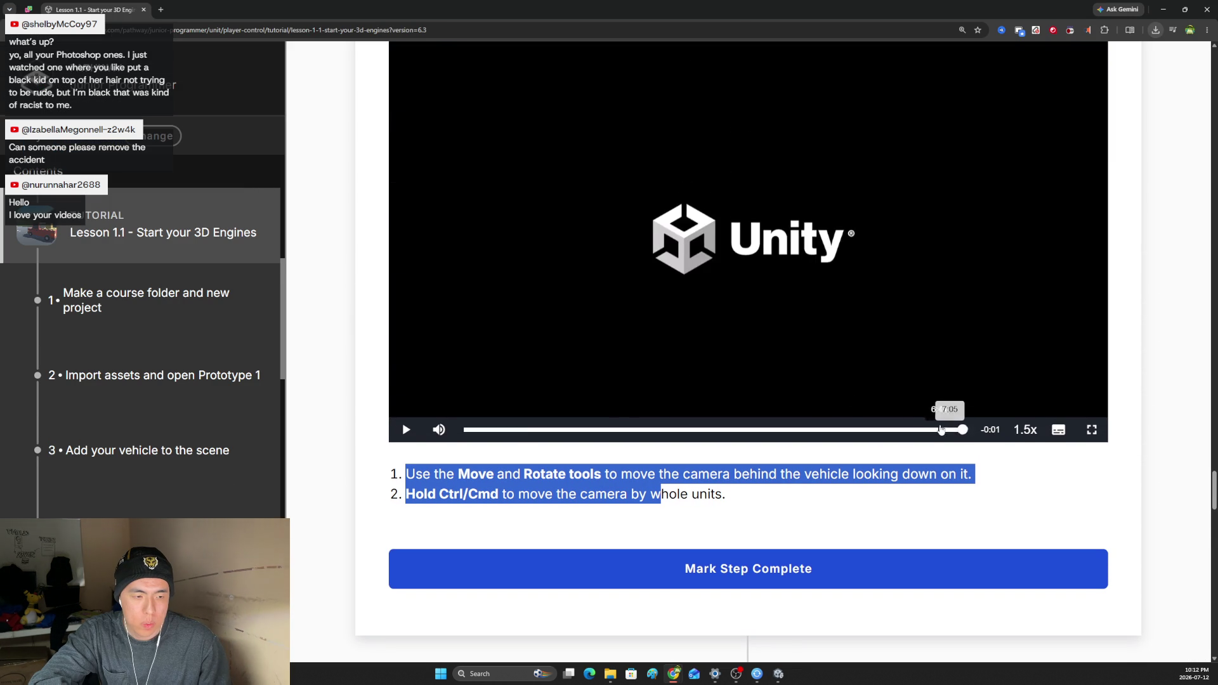
left_click(931, 430)
left_click(933, 431)
left_click(927, 431)
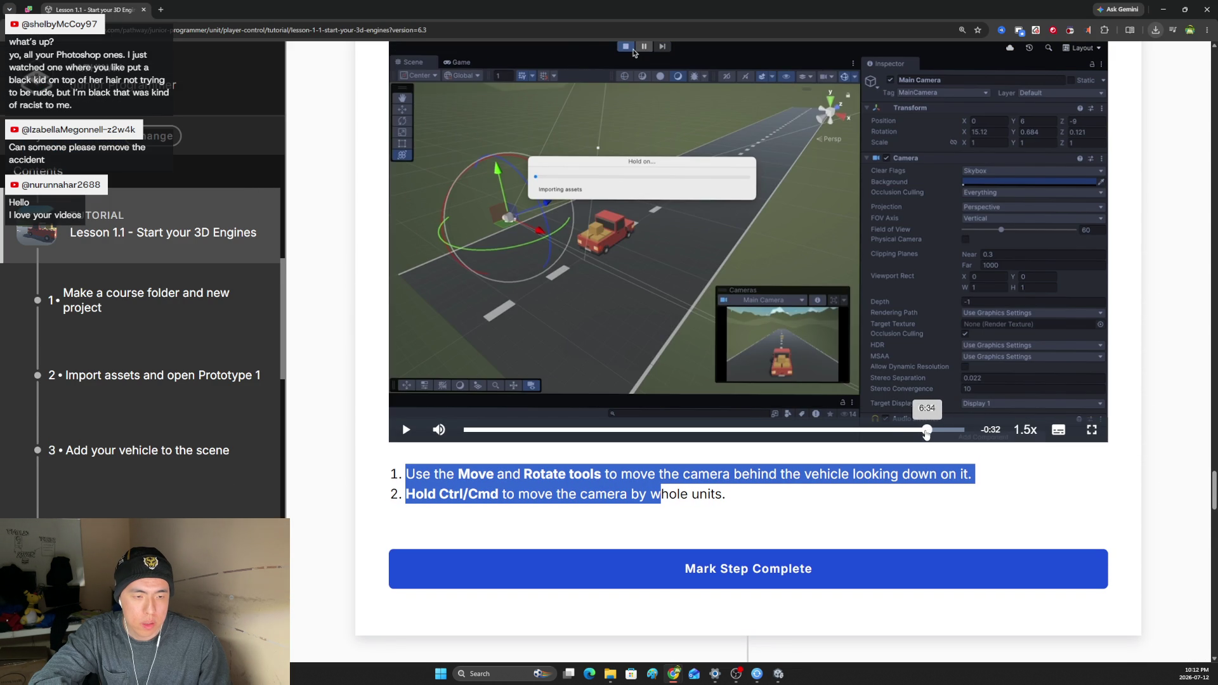
Pull the Main Camera back to about 1.17, 7.08, -11.77 behind the vehicle.
key("alt+Tab")
left_click_drag(469, 137, 465, 137)
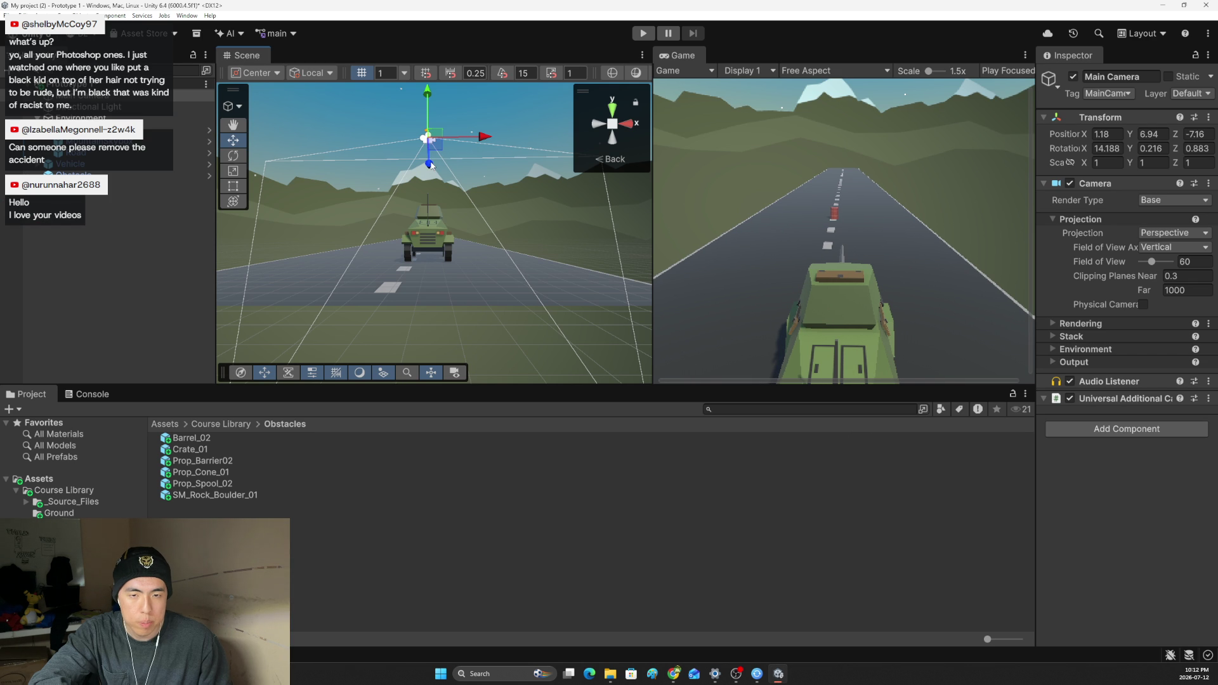
mouse_move(429, 120)
left_mouse_down()
mouse_move(429, 179)
mouse_move(430, 111)
mouse_move(443, 112)
left_mouse_up()
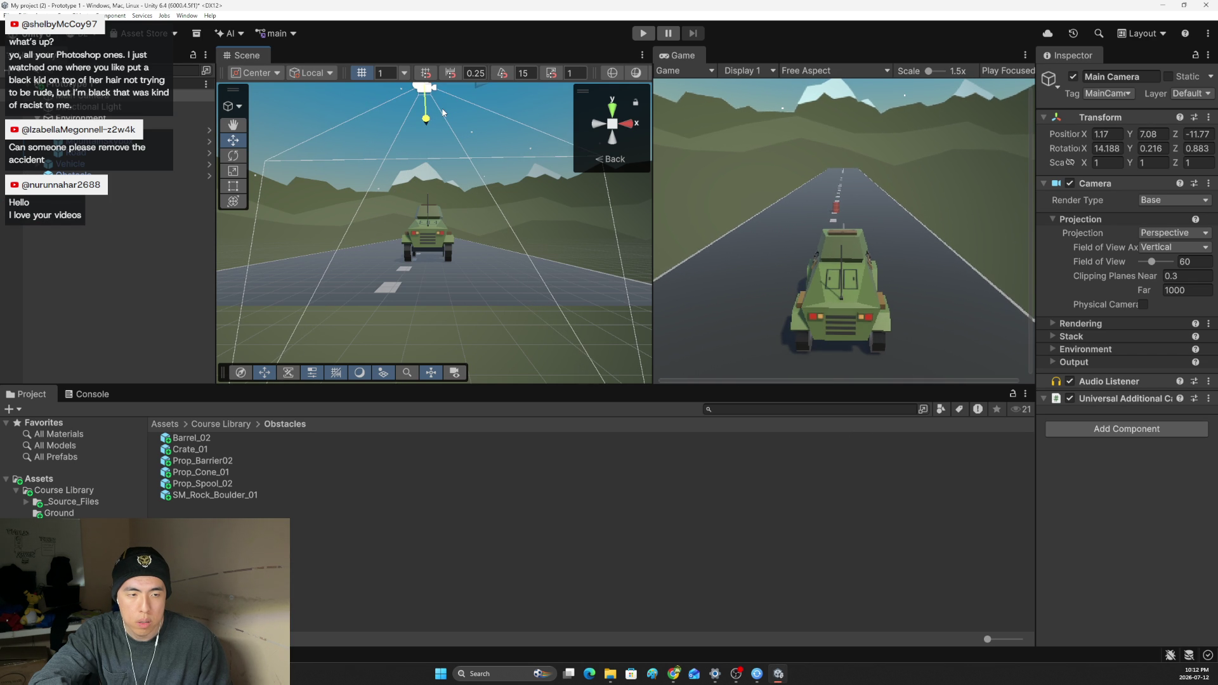
key("alt+Tab")
key("alt+Tab")
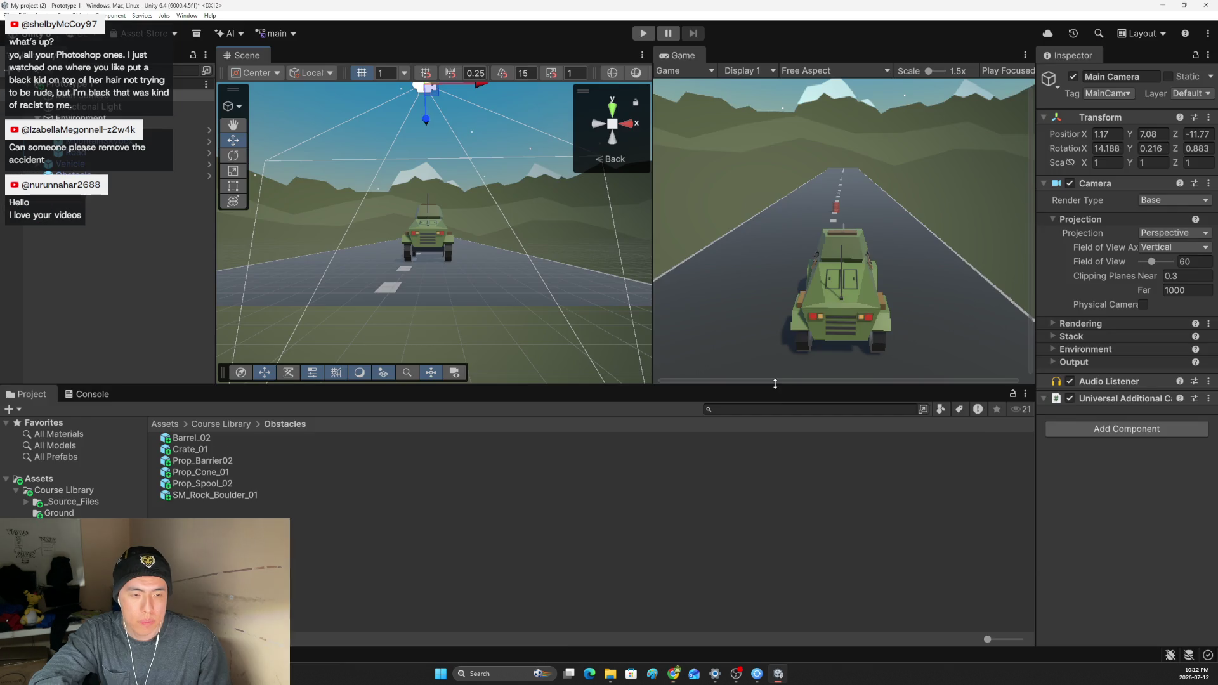
key("alt+Tab")
key("alt+Tab")
mouse_move(502, 250)
left_mouse_down()
mouse_move(461, 170)
mouse_move(533, 254)
left_mouse_up()
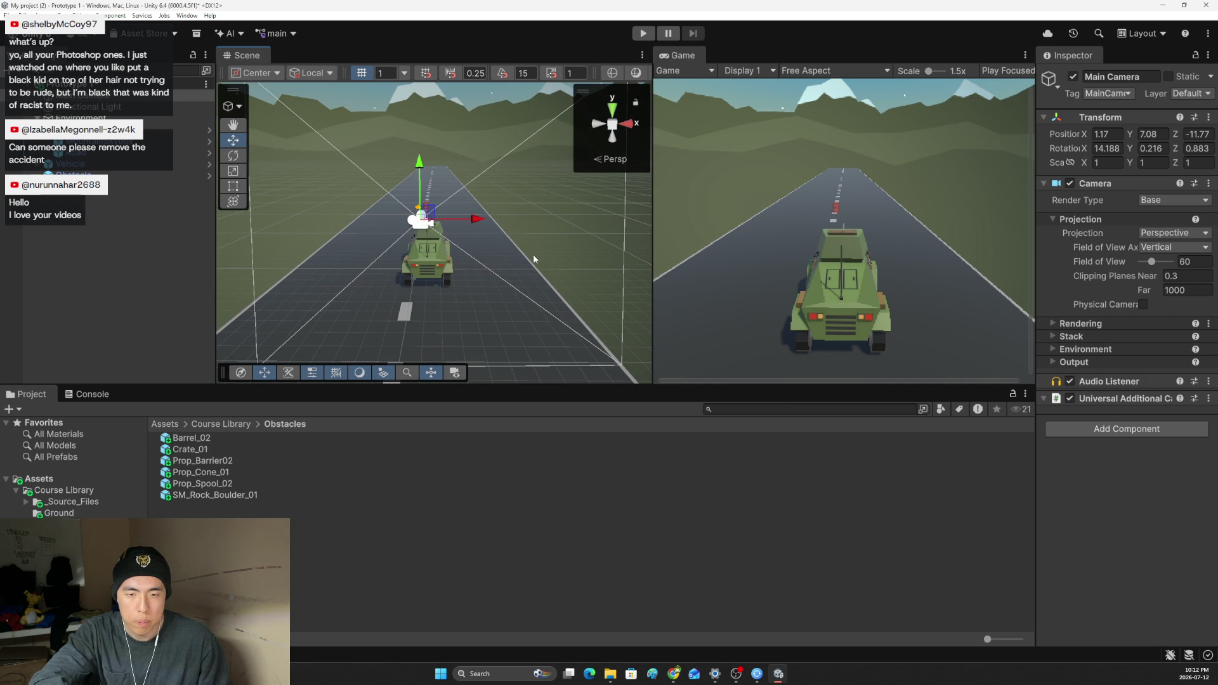
key("alt+Tab")
scroll(758, 459, "down", 10)
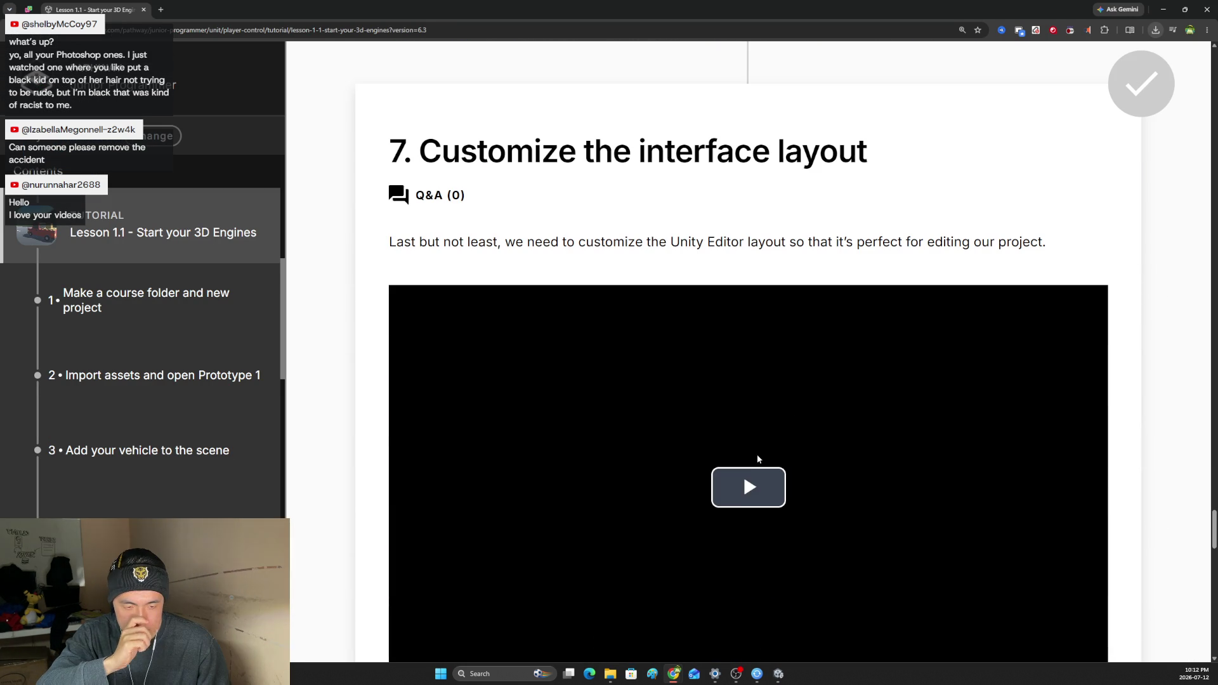
Play the section 7 interface layout video at 1.5x speed.
left_click(733, 485)
scroll(736, 481, "down", 1)
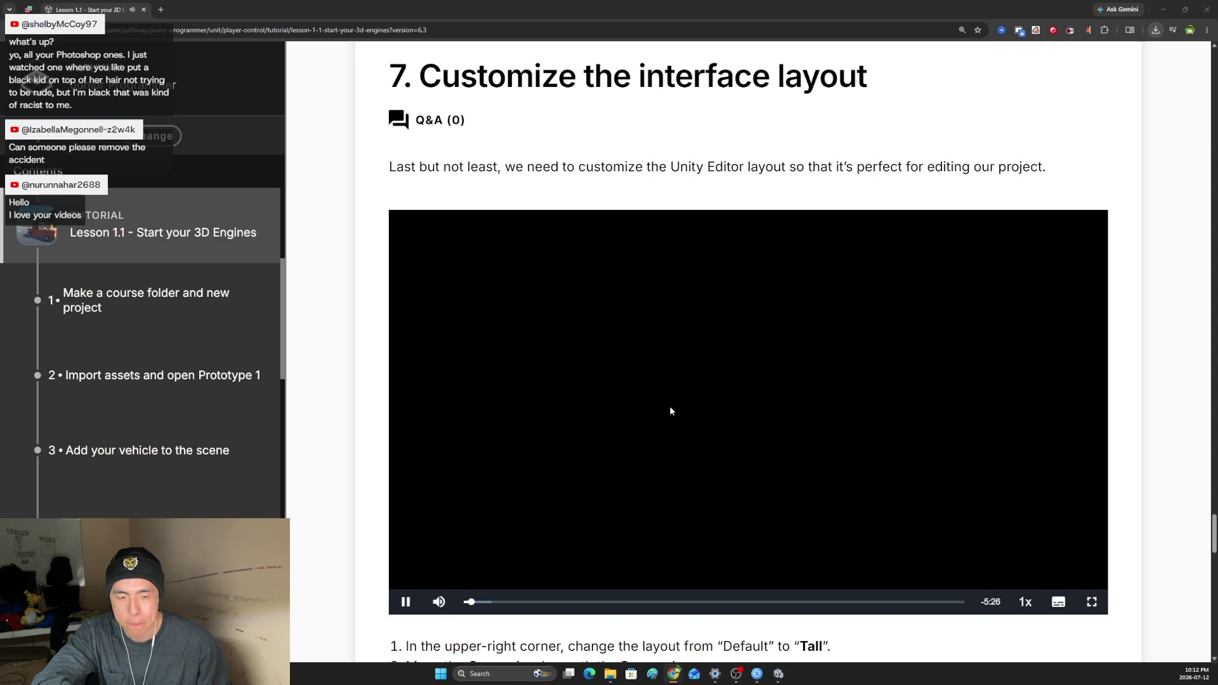
scroll(671, 411, "down", 2)
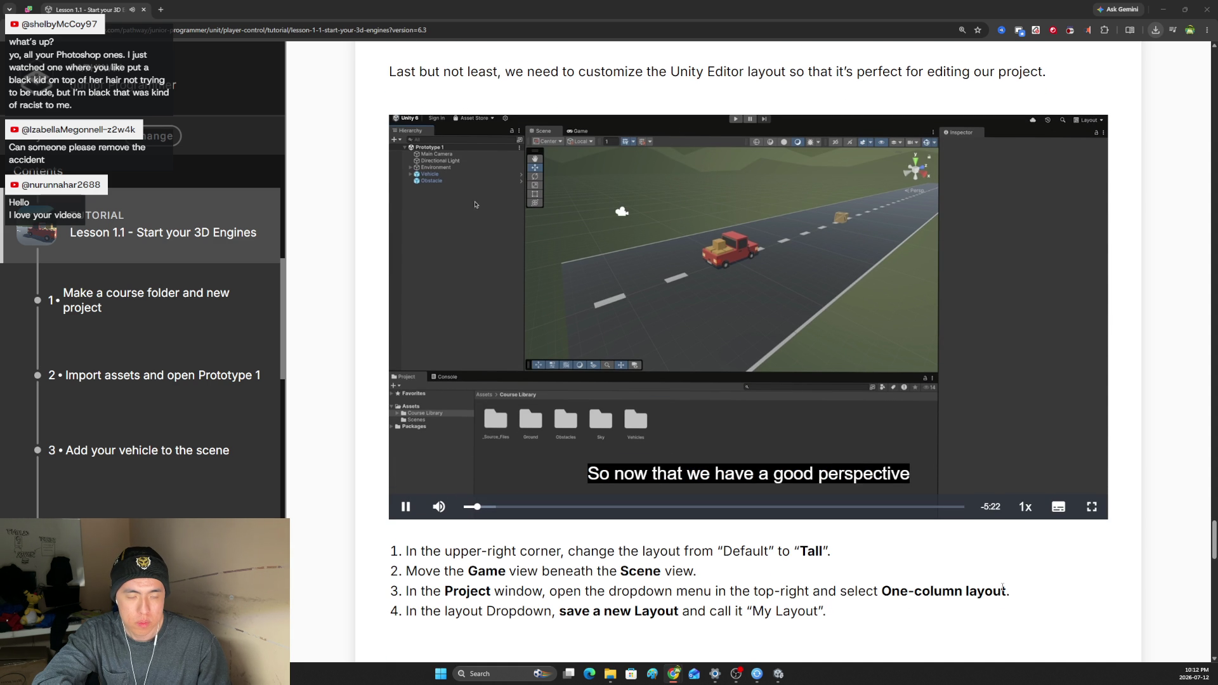
left_click(1026, 506)
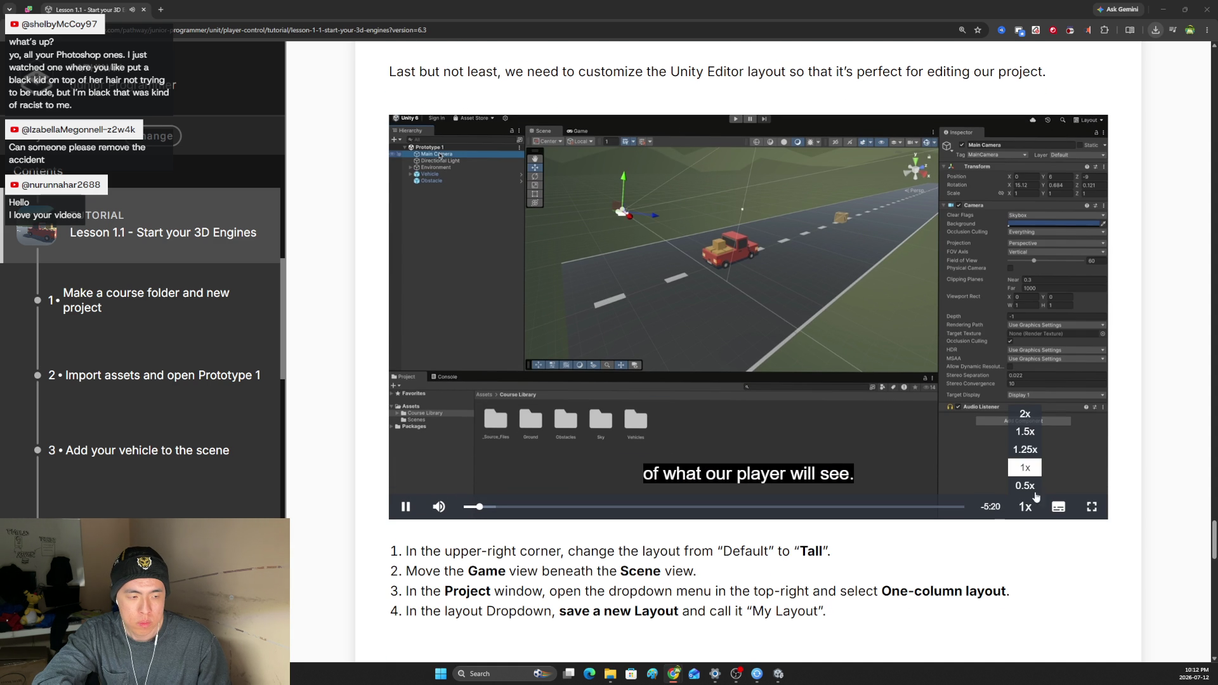
left_click(1039, 437)
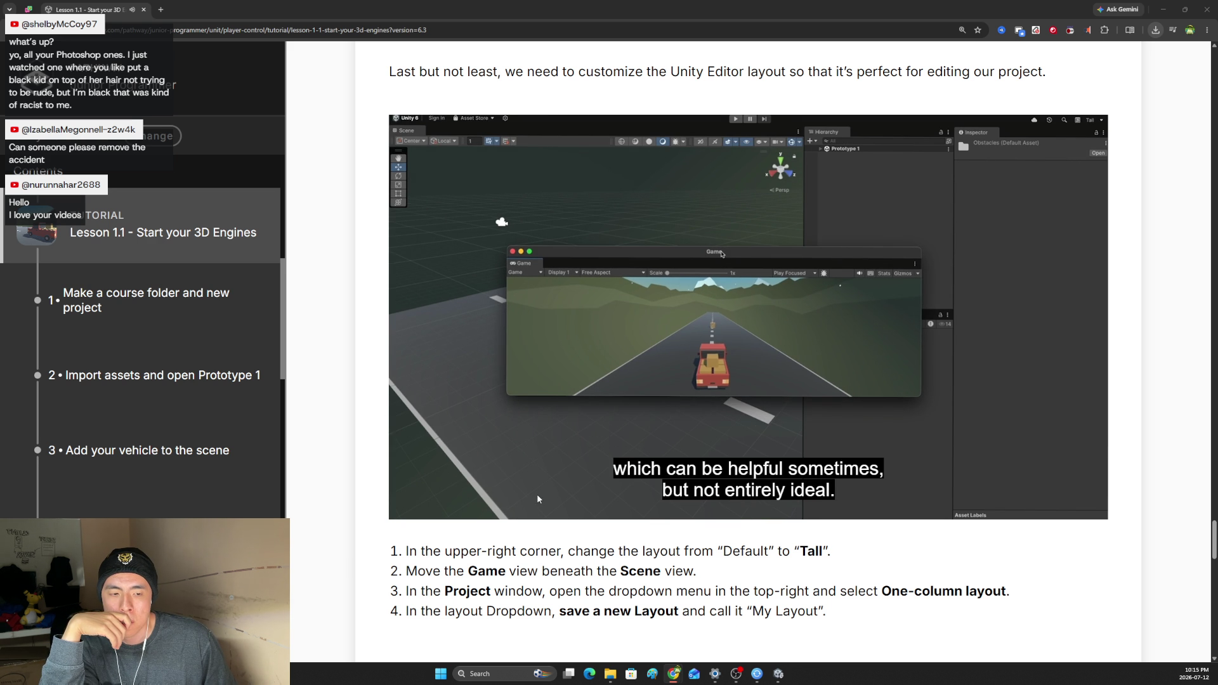
scroll(537, 500, "down", 1)
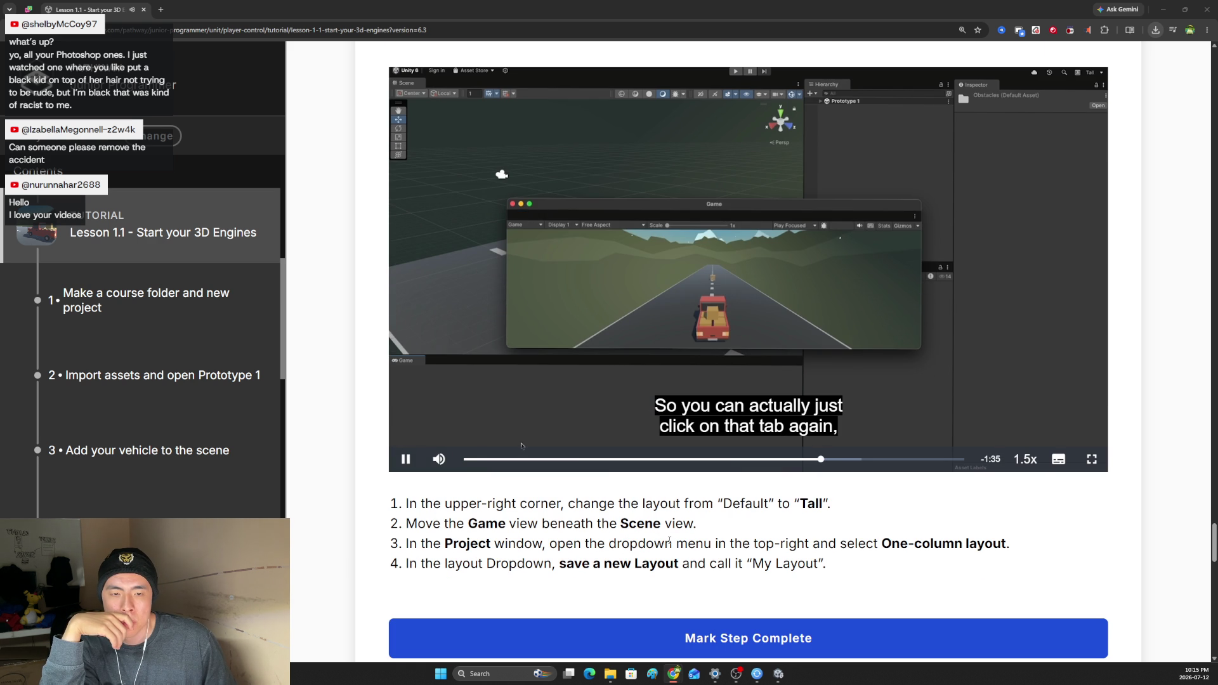
Keep the layout video in view until it finishes, then return to the Unity Editor.
scroll(669, 541, "up", 1)
scroll(444, 416, "up", 1)
left_click_drag(438, 492, 443, 520)
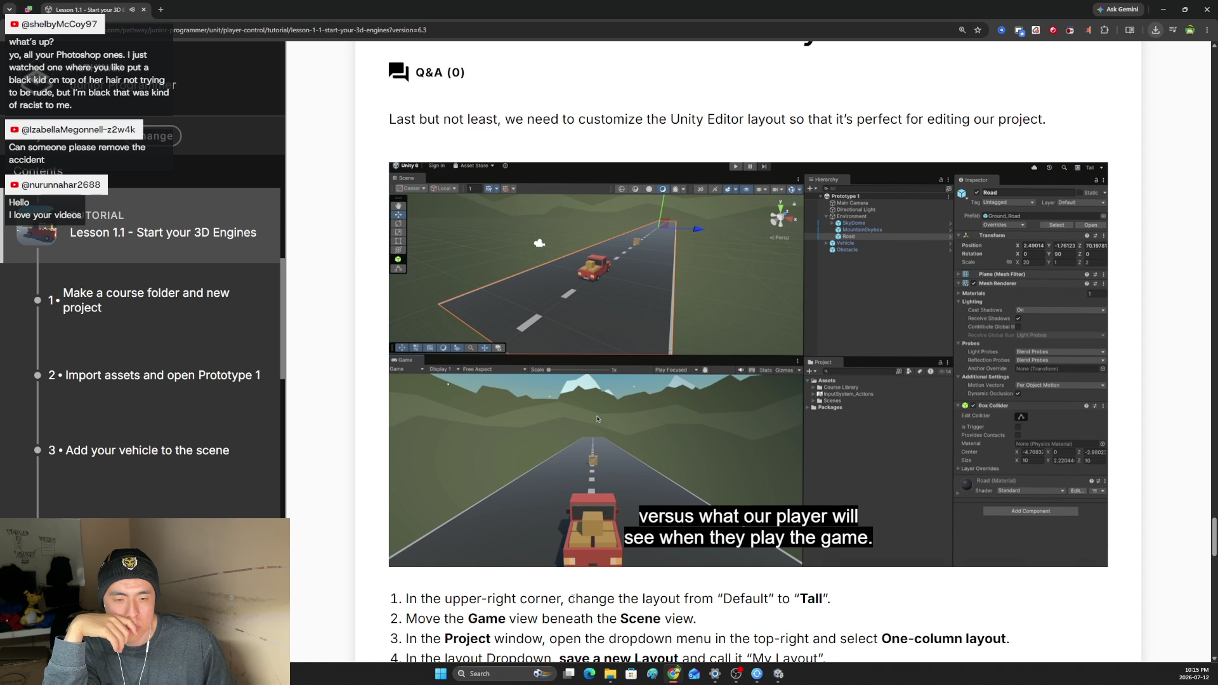
mouse_move(657, 488)
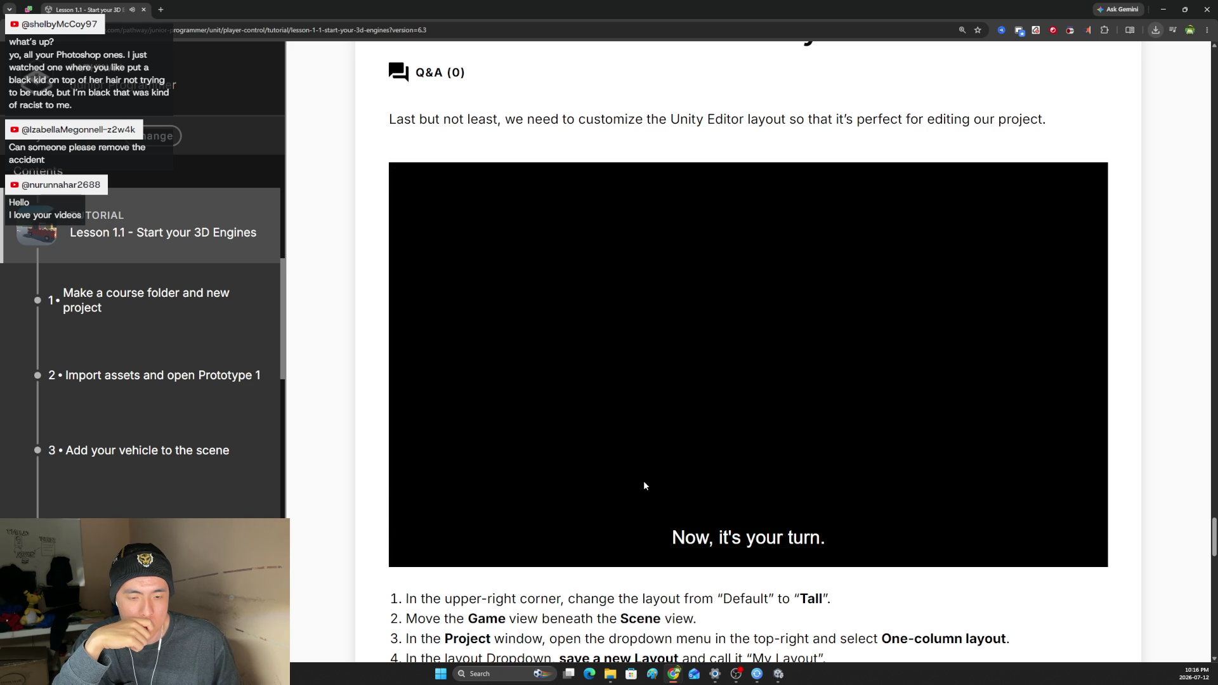
scroll(643, 485, "down", 2)
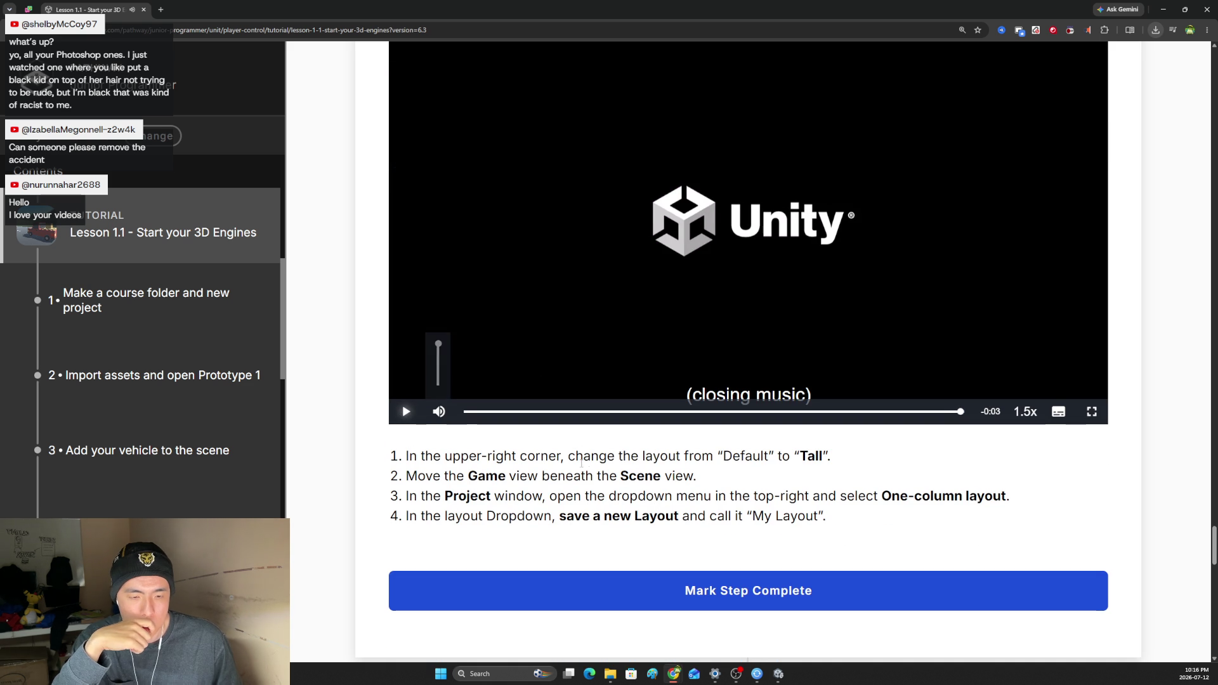
key("alt+Tab")
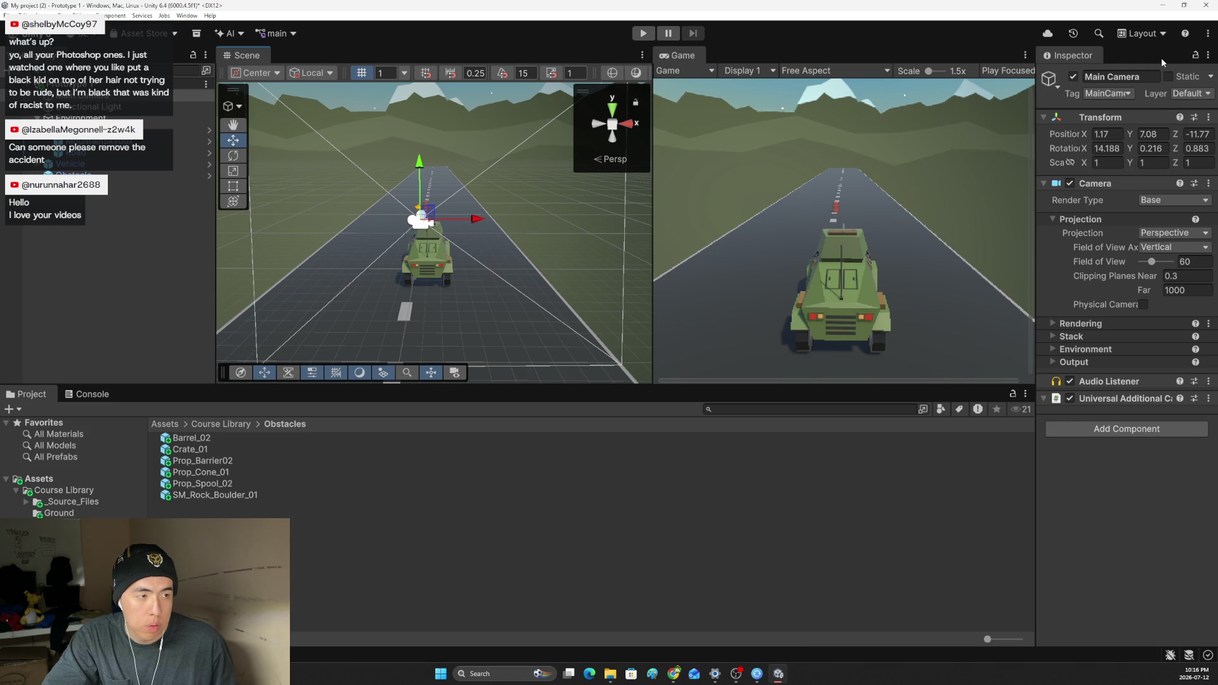
Switch the Unity Editor to the Tall layout.
left_click(1208, 56)
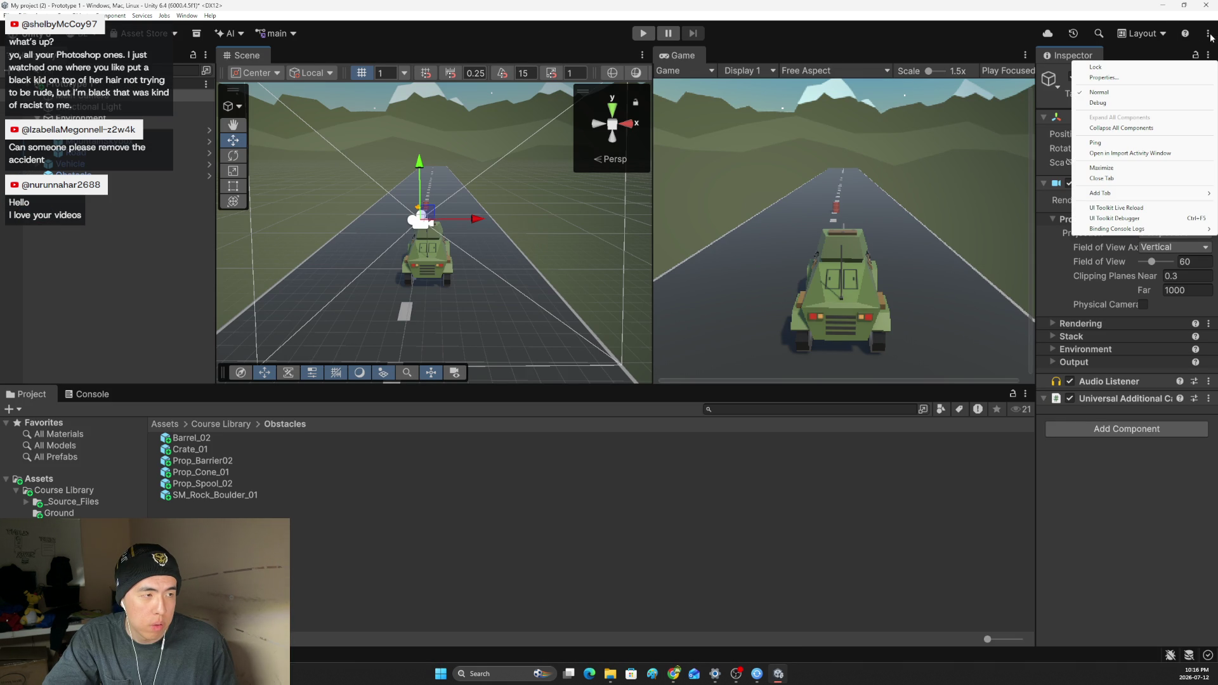
left_click(1142, 33)
left_click(1142, 33)
left_click(1158, 83)
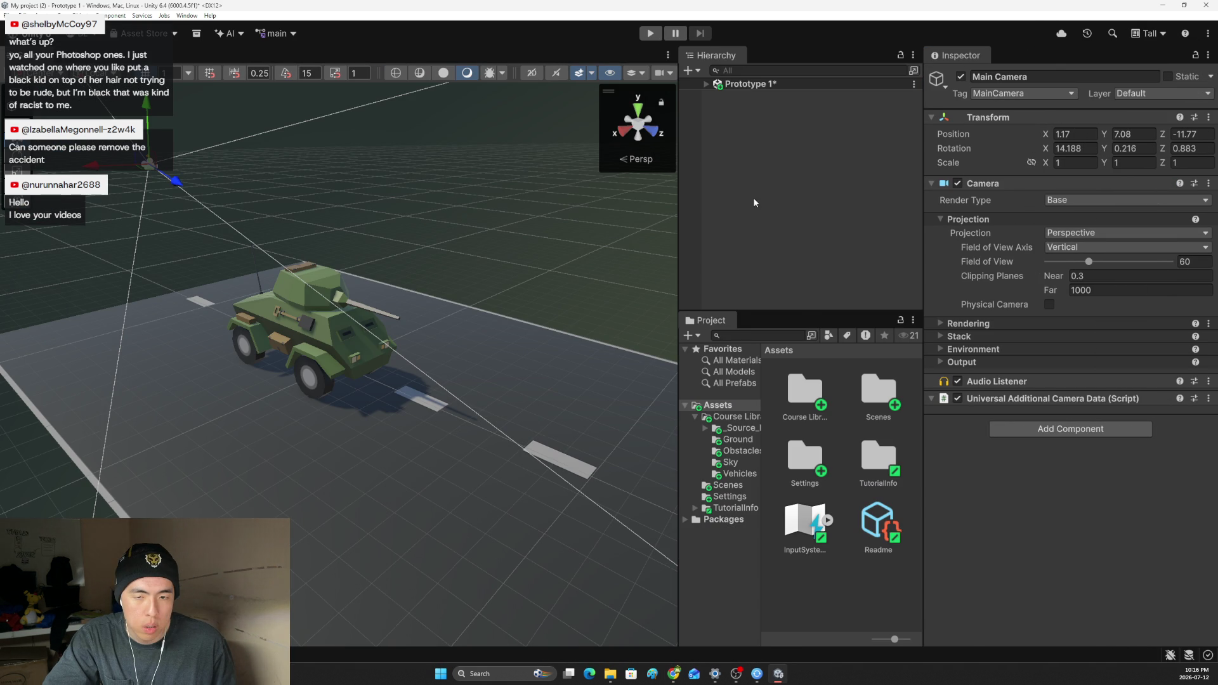
key("alt+Tab")
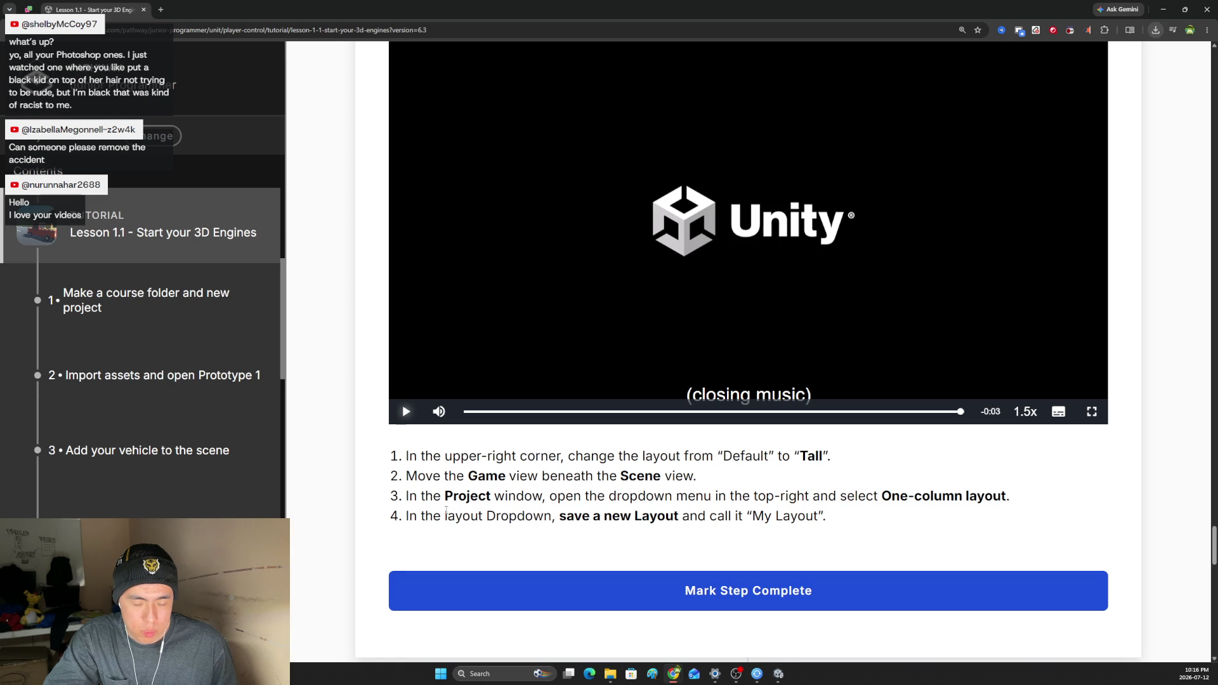
key("alt+Tab")
Dock the Game view beneath the Scene view and set the Project window to One Column Layout.
left_click(73, 55)
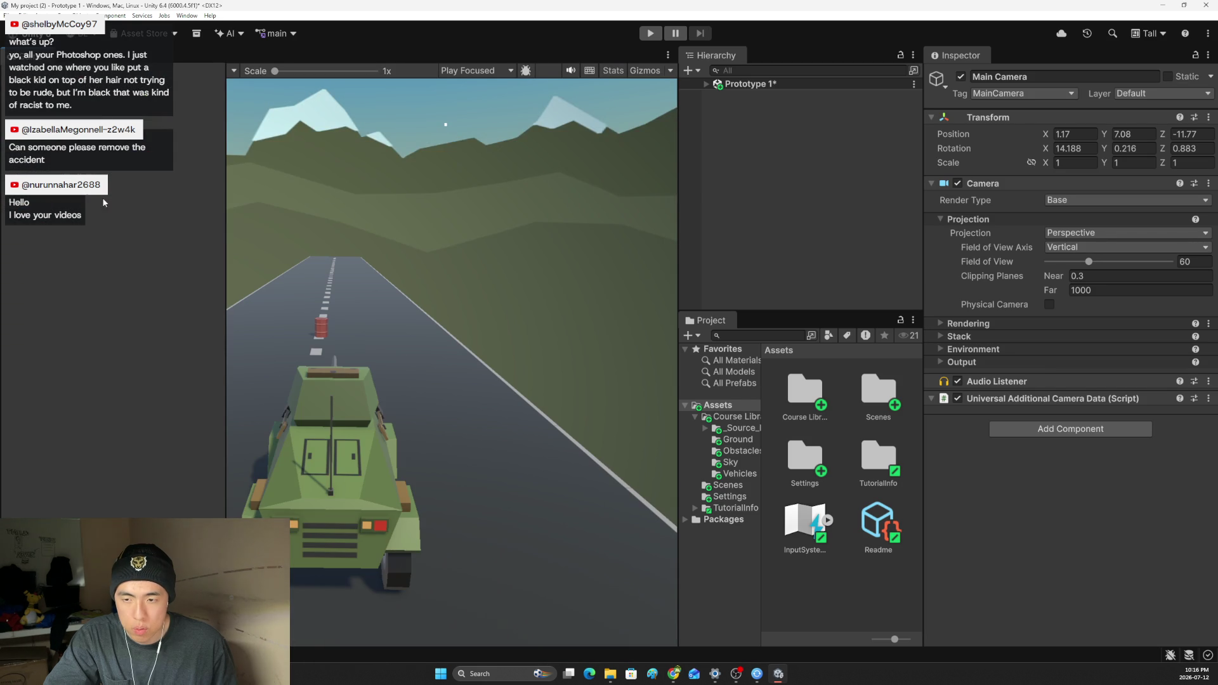
left_click_drag(73, 55, 265, 498)
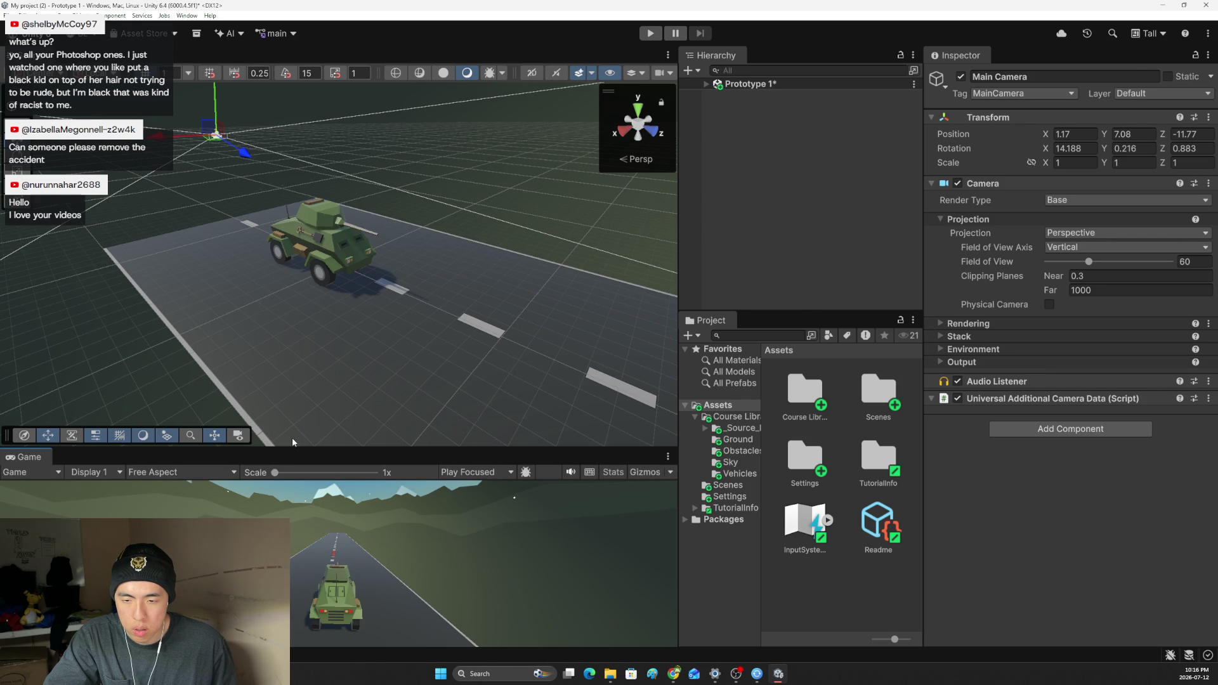
key("alt+Tab")
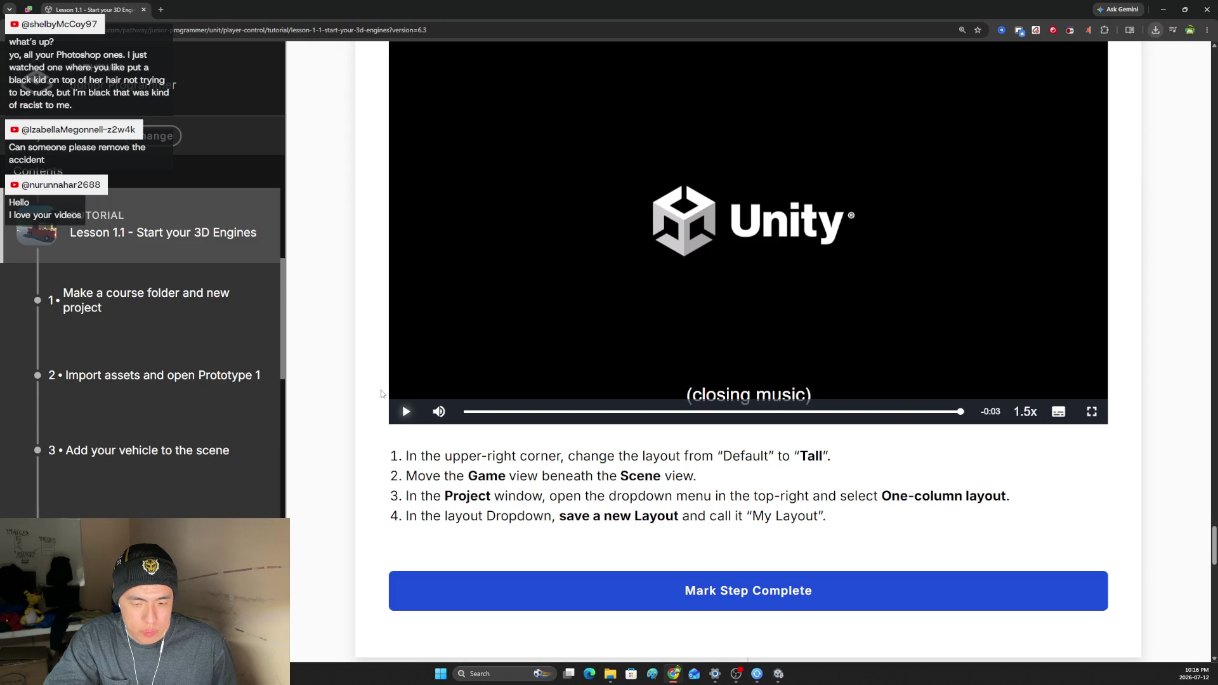
key("alt+Tab")
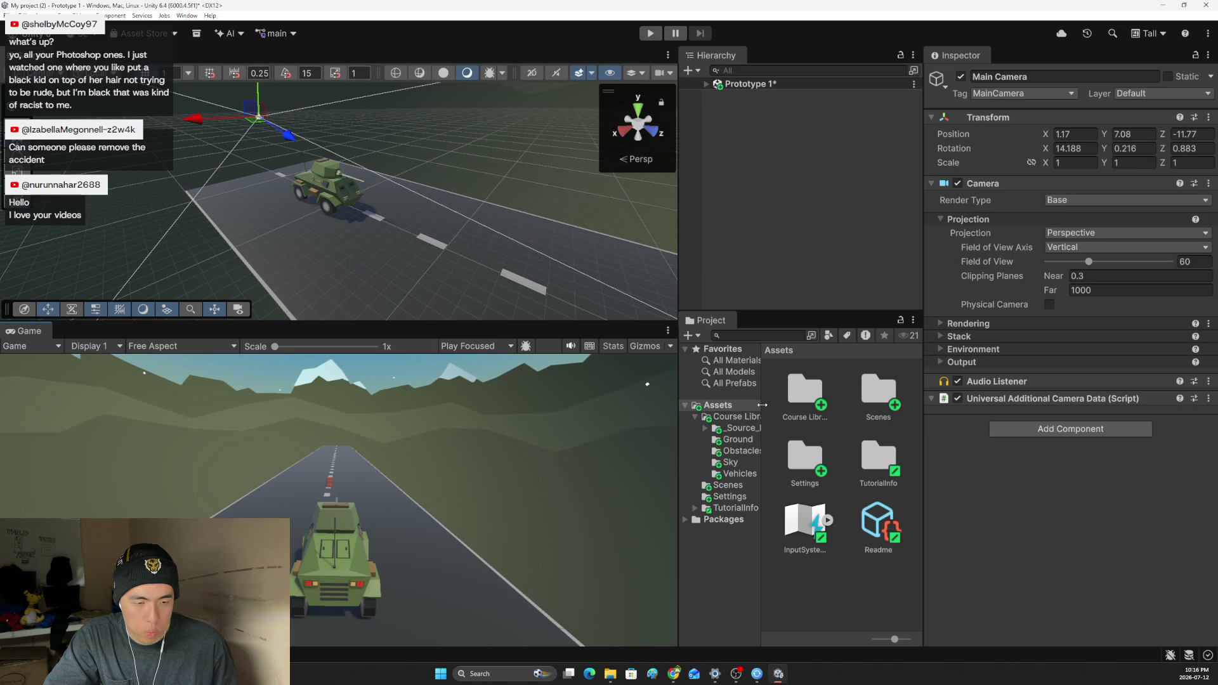
left_click(913, 323)
left_click(952, 332)
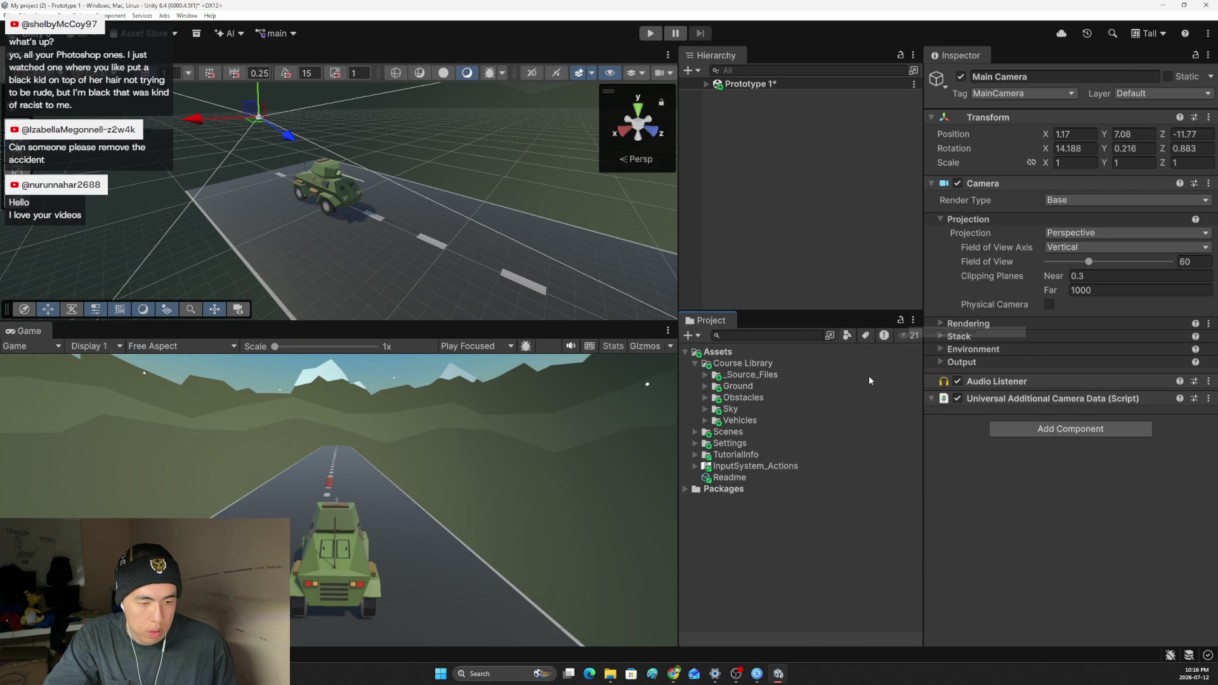
key("alt+Tab")
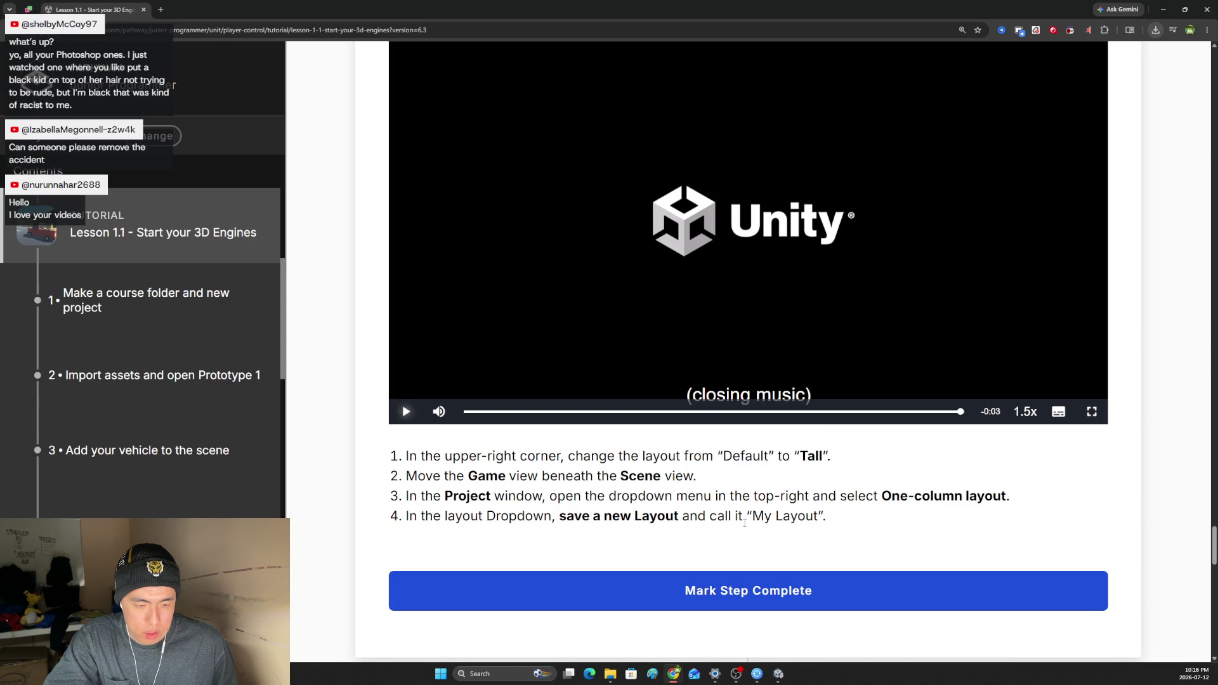
key("alt+Tab")
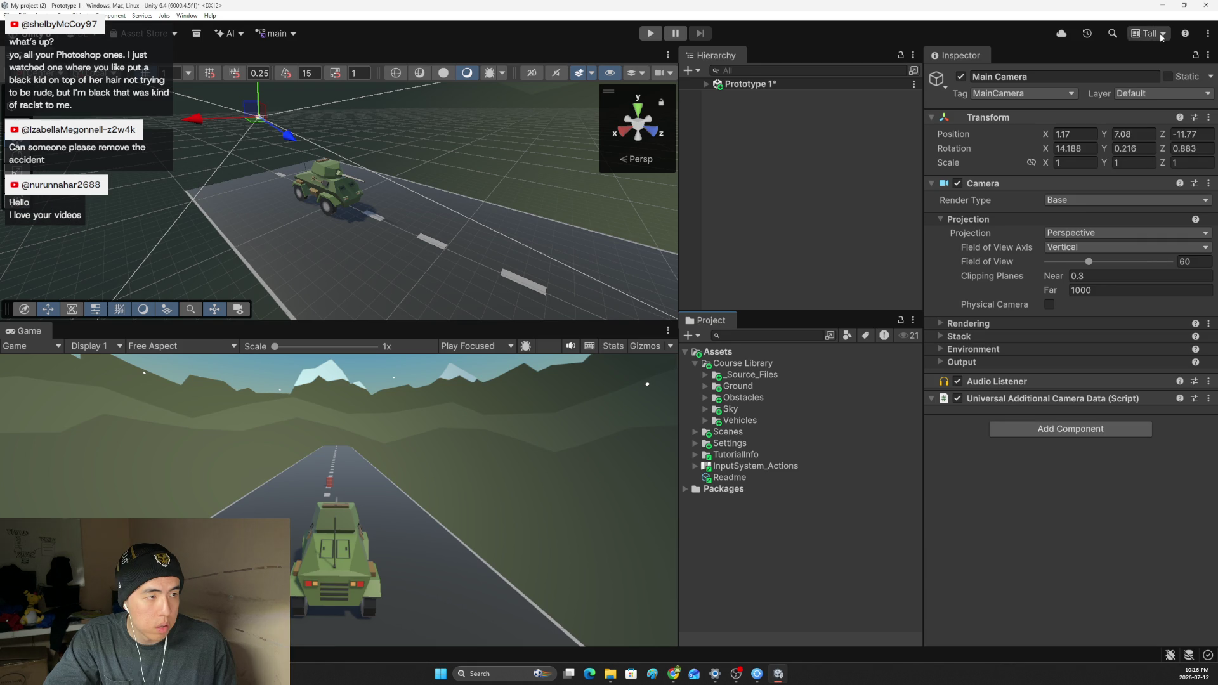
Save the window arrangement as a new layout named 'My Layout'.
left_click(1162, 37)
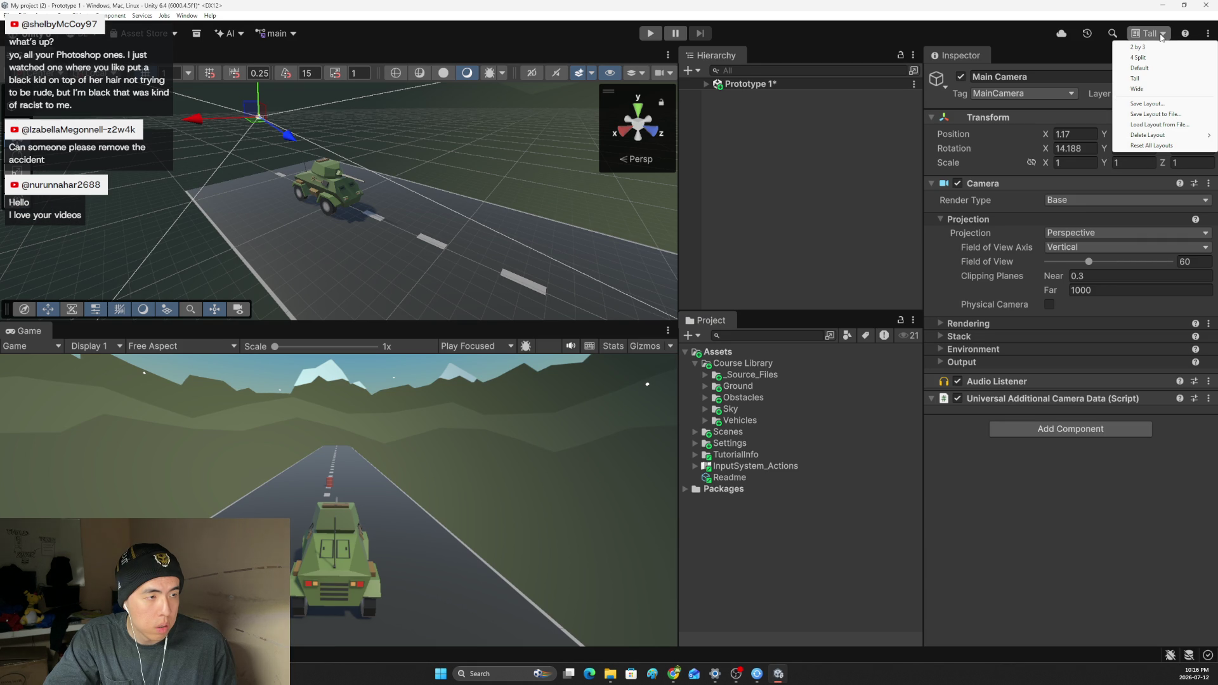
left_click(1167, 103)
type("My Layout")
key("Return")
key("alt+Tab")
key("alt+Tab")
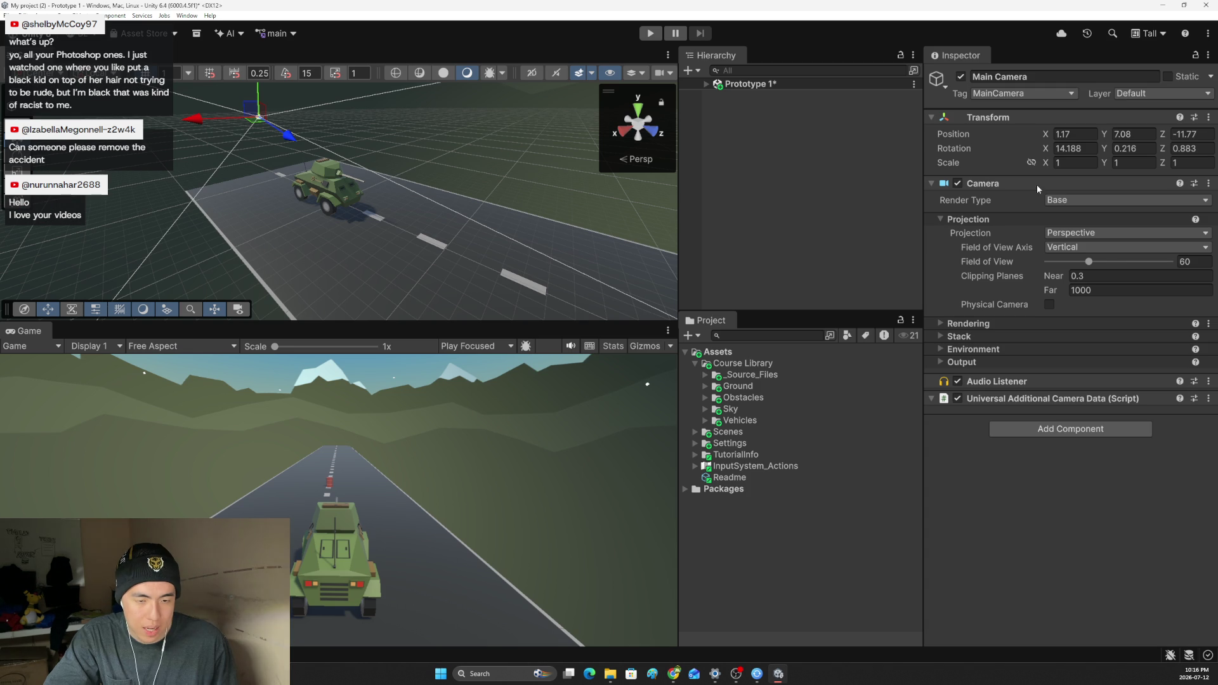
left_click(1164, 35)
left_click(1147, 103)
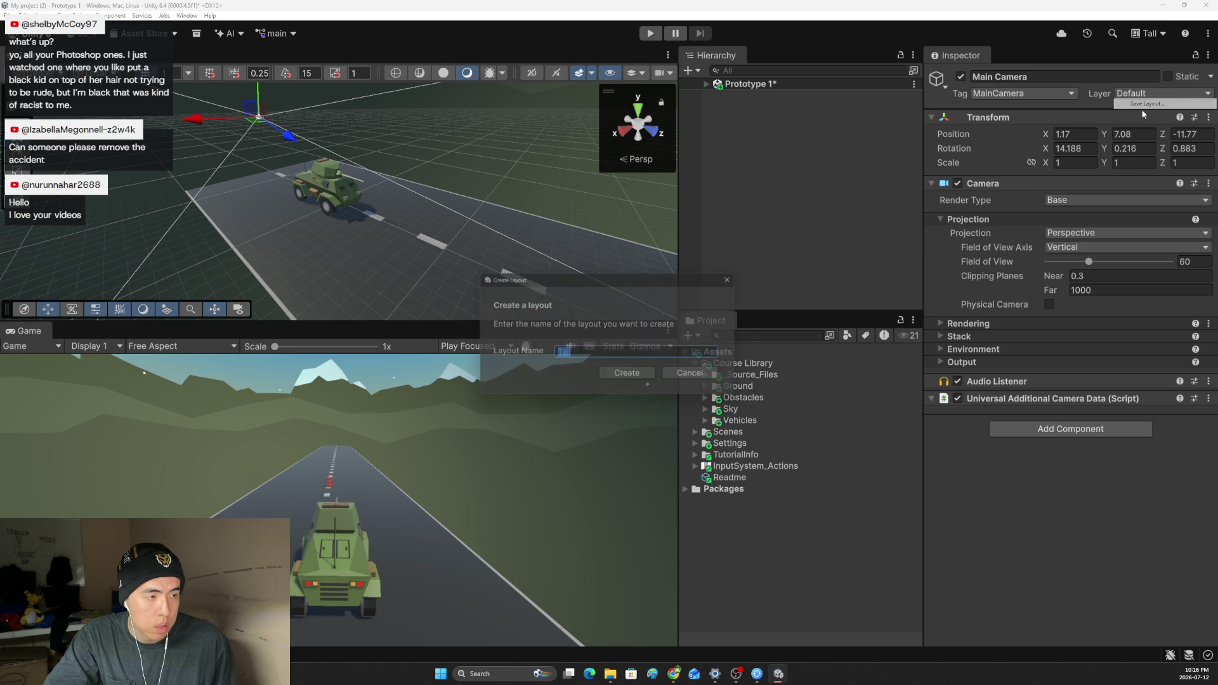
Create the layout 'My layout' and confirm it appears in the Layout dropdown.
type("My layout")
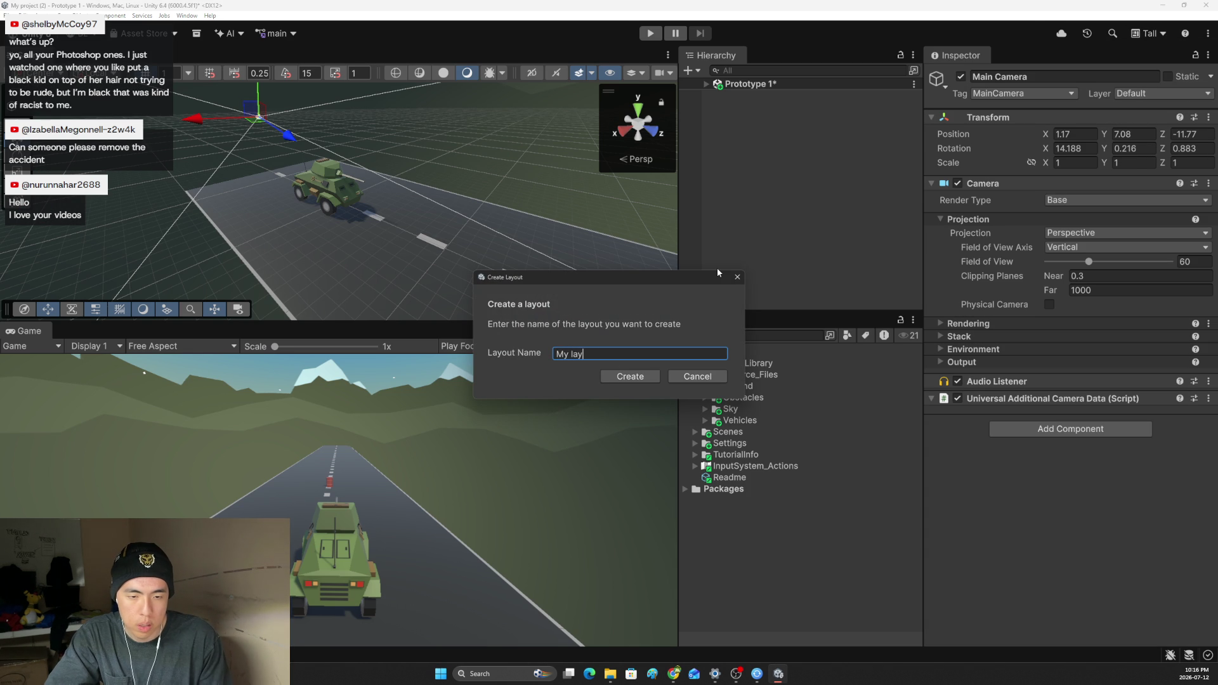
left_click(643, 374)
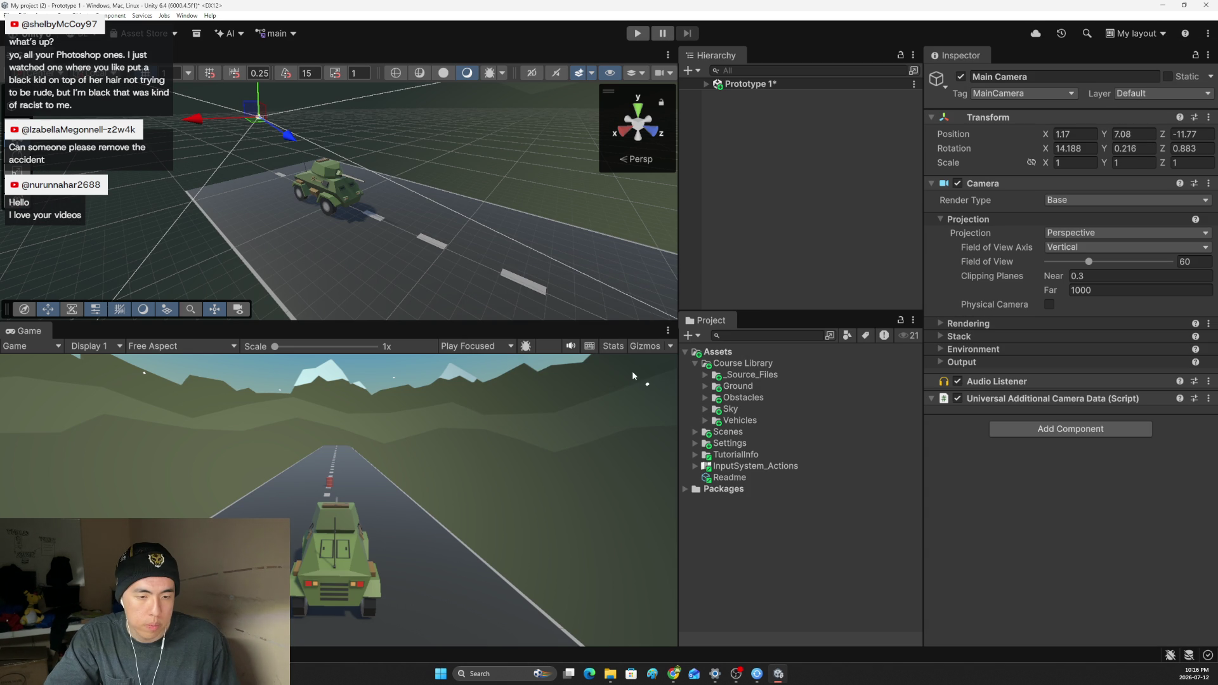
left_click(1155, 34)
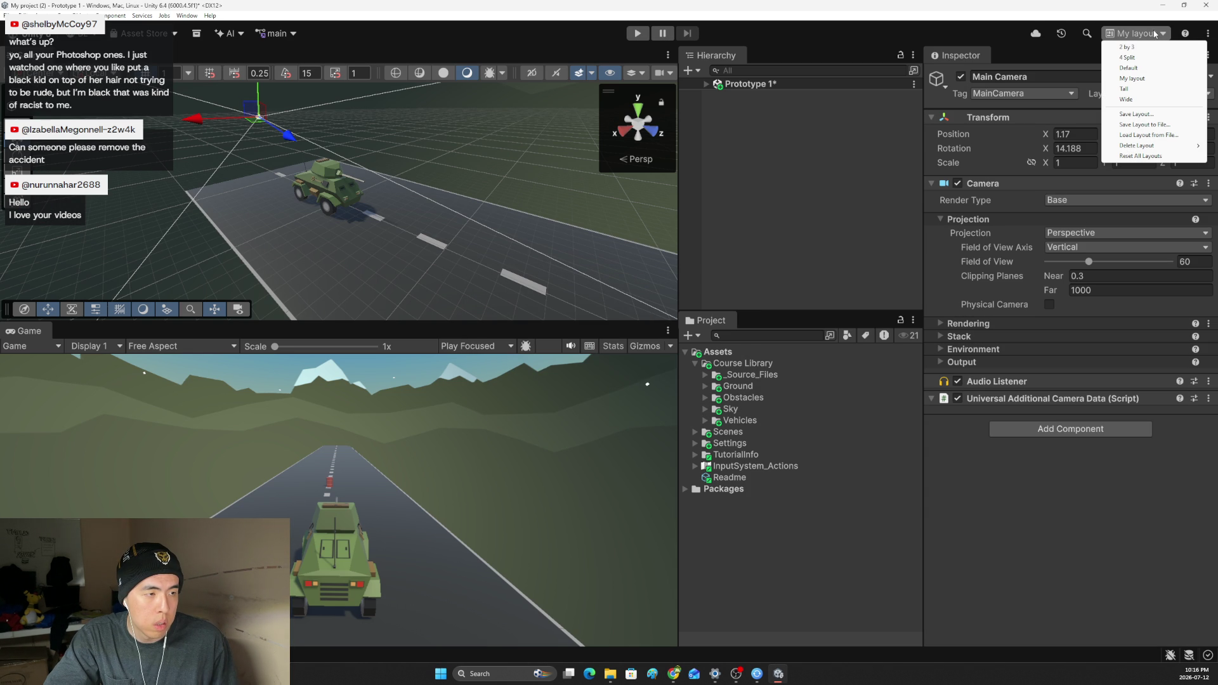
key("alt+Tab")
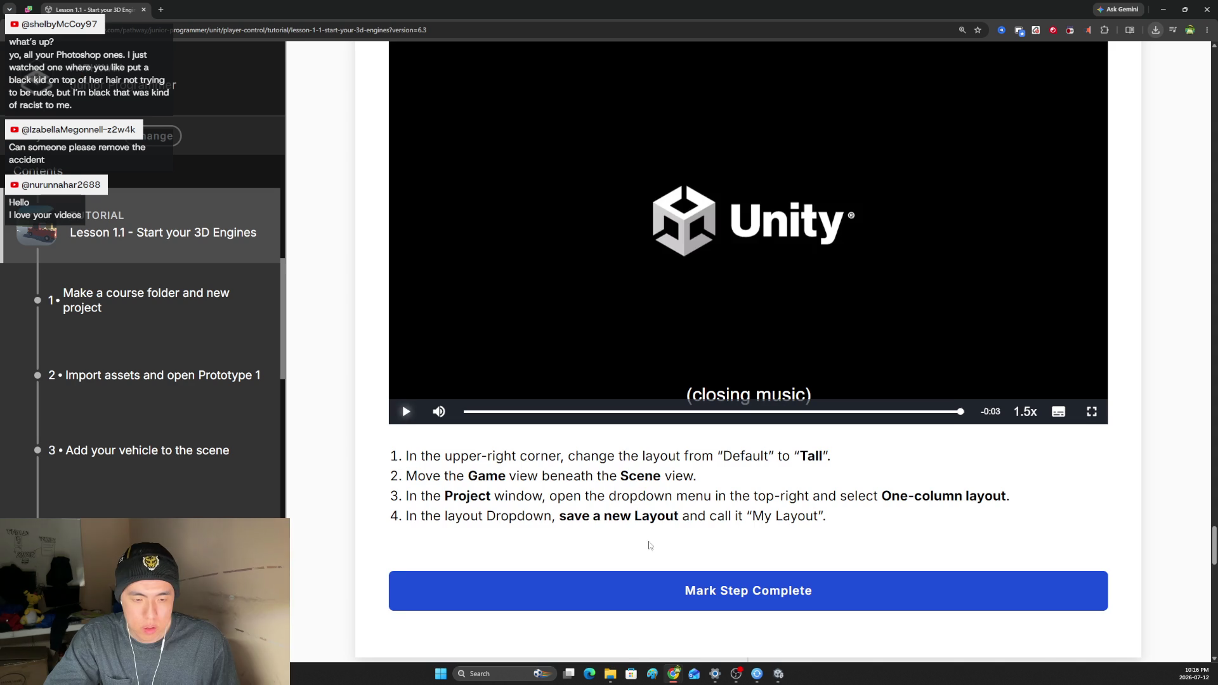
Mark all Lesson 1.1 steps complete and go to the Lesson 1.2 - Pedal to the Metal page.
scroll(650, 545, "down", 10)
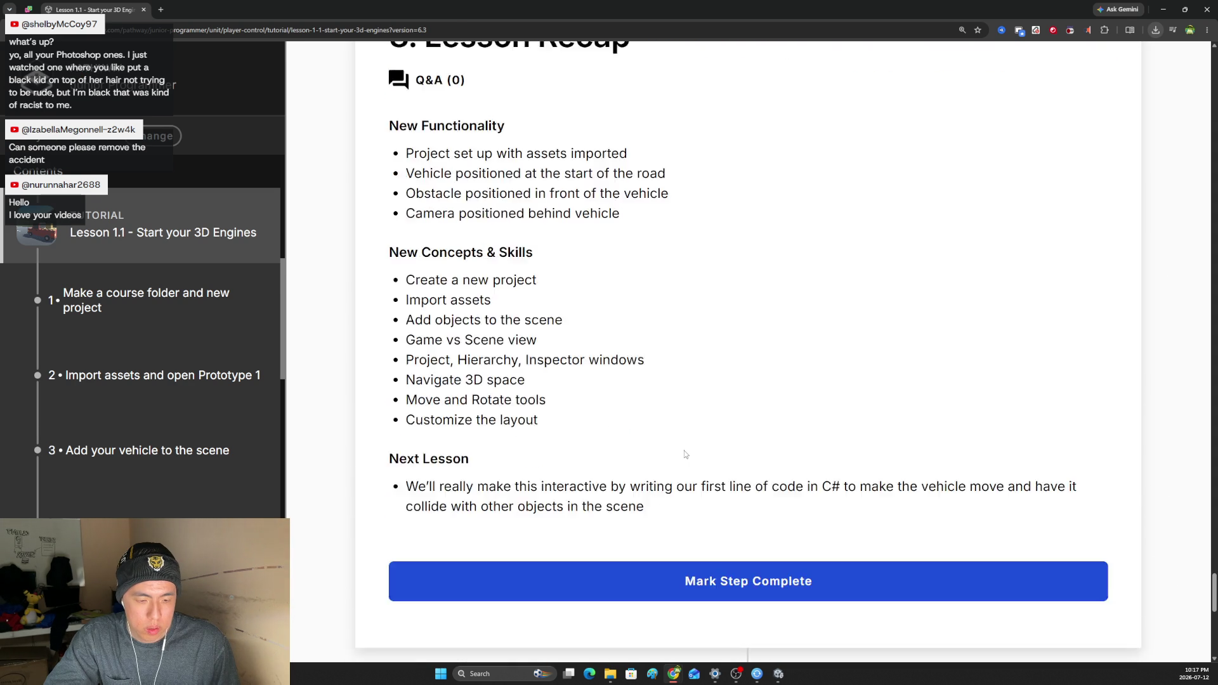
scroll(684, 450, "down", 1)
left_click(682, 477)
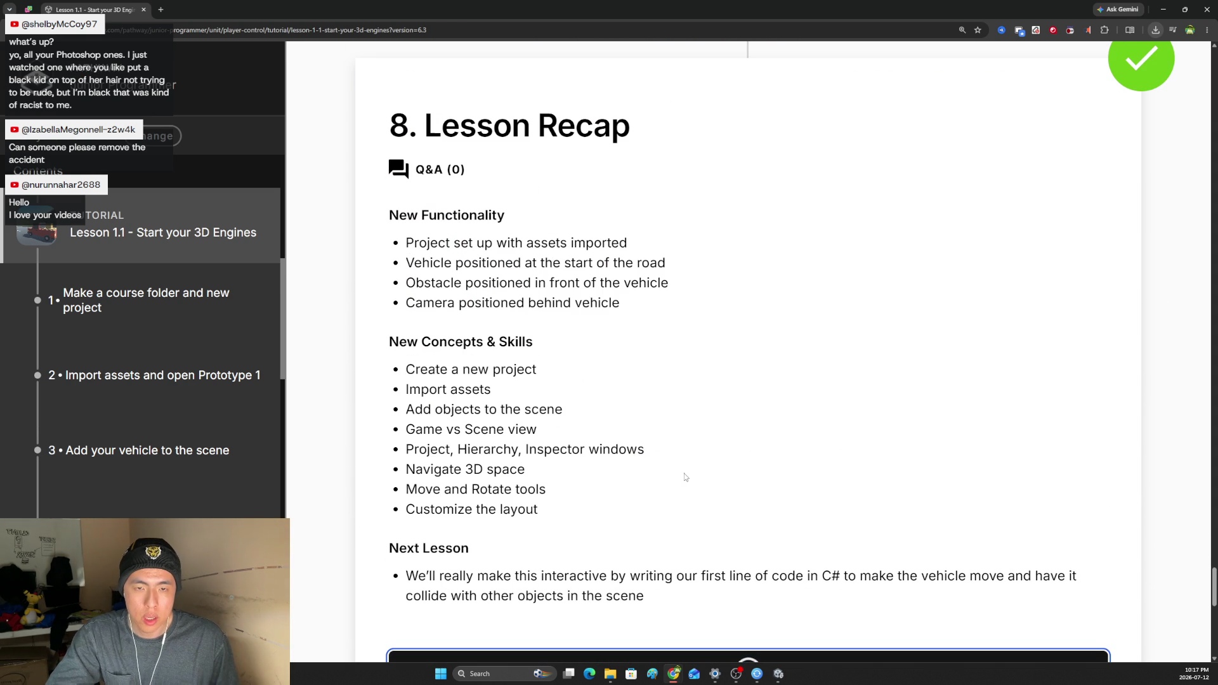
scroll(715, 457, "down", 1)
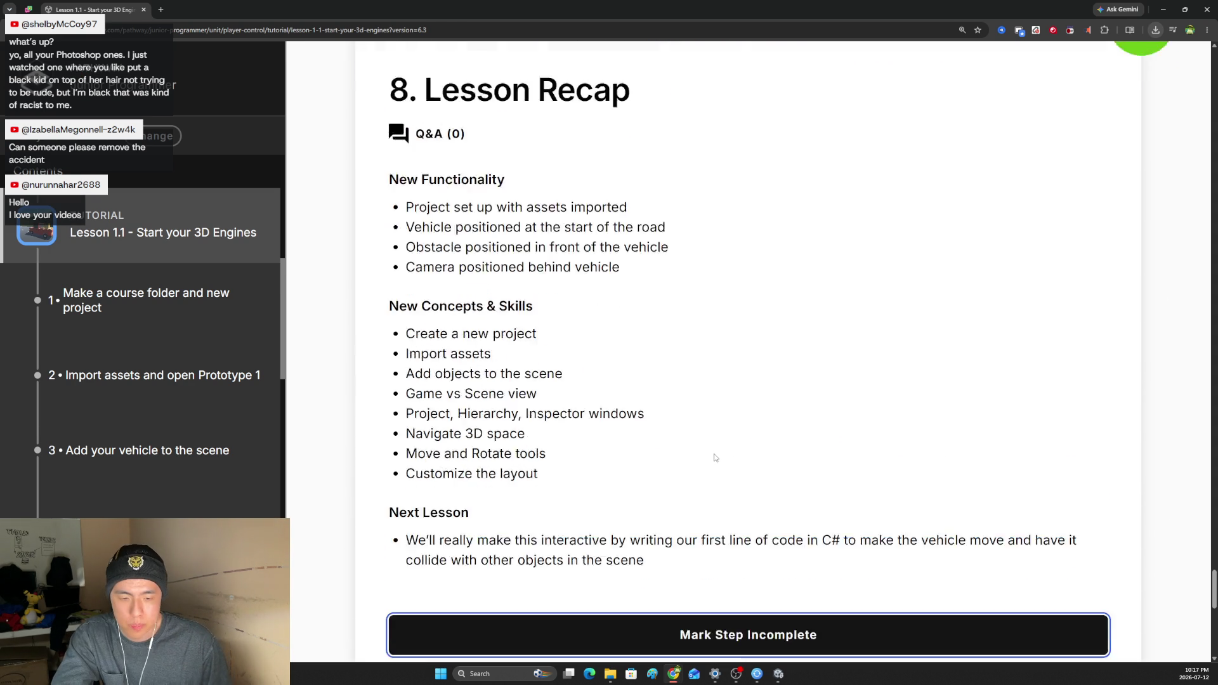
scroll(715, 457, "down", 2)
scroll(760, 457, "down", 2)
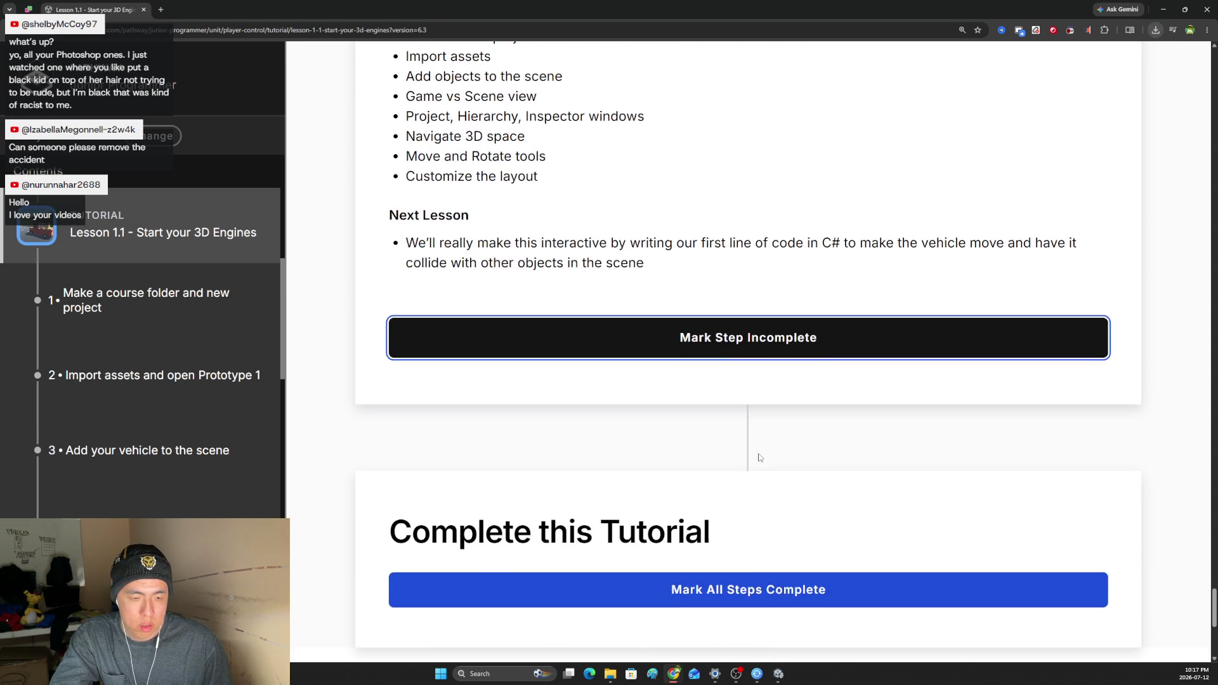
scroll(760, 457, "down", 3)
left_click(737, 497)
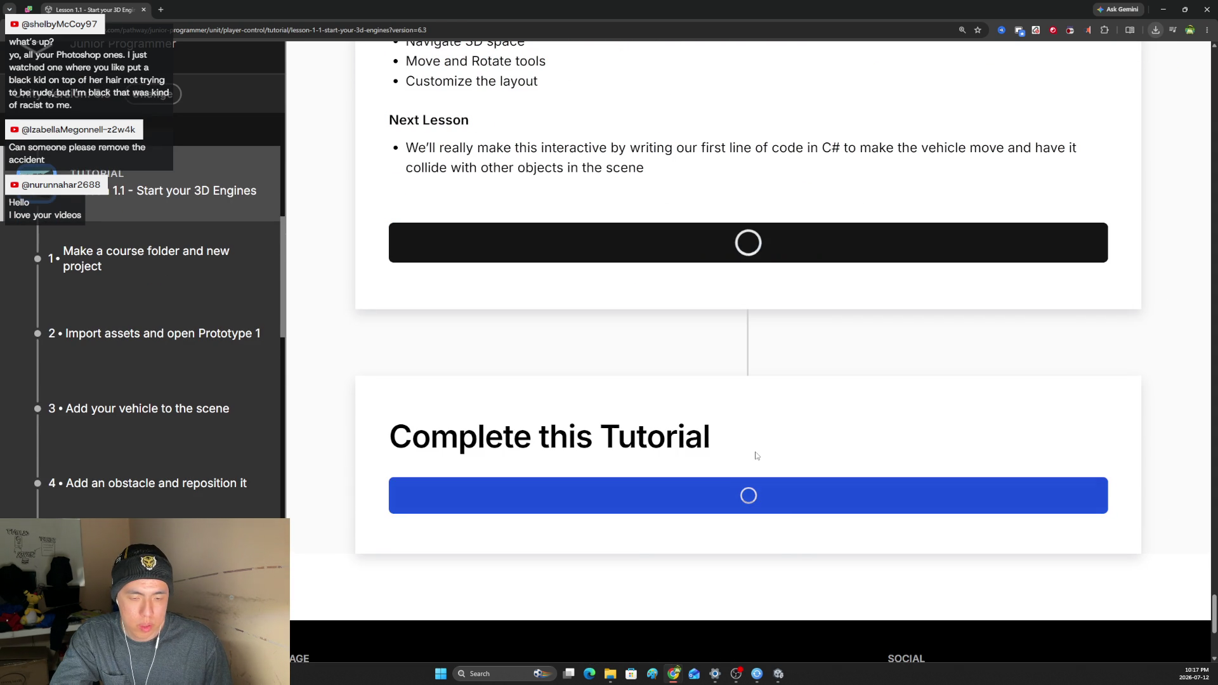
scroll(754, 456, "down", 3)
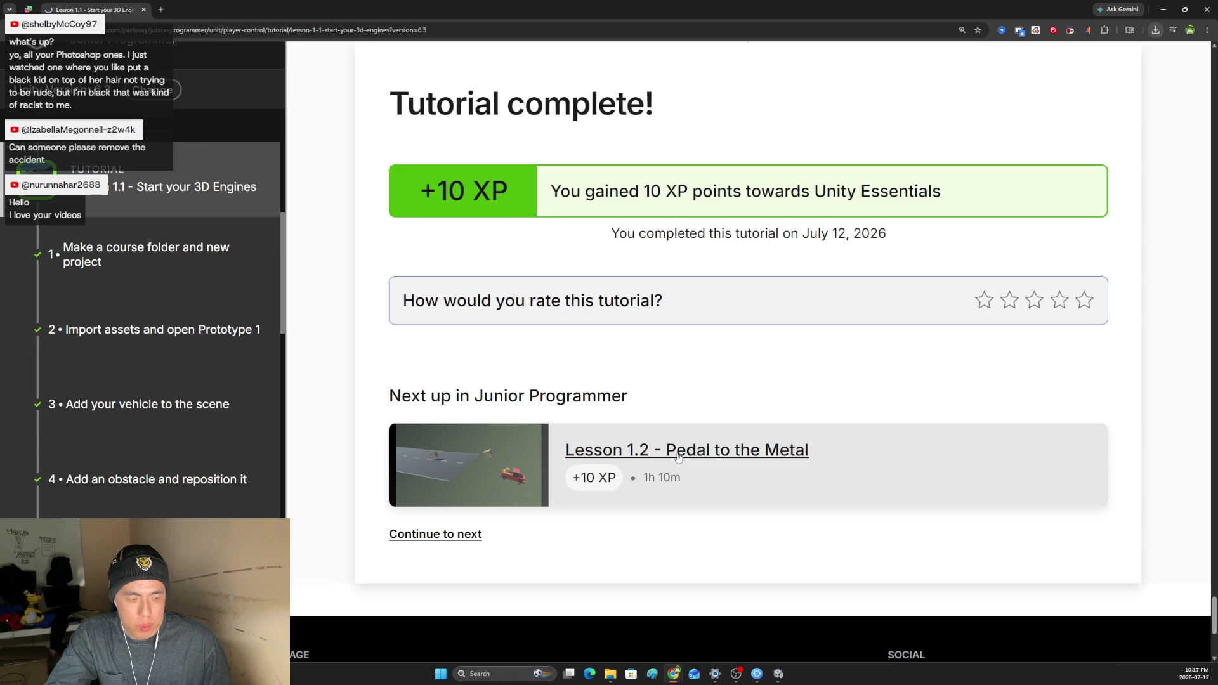
left_click(678, 456)
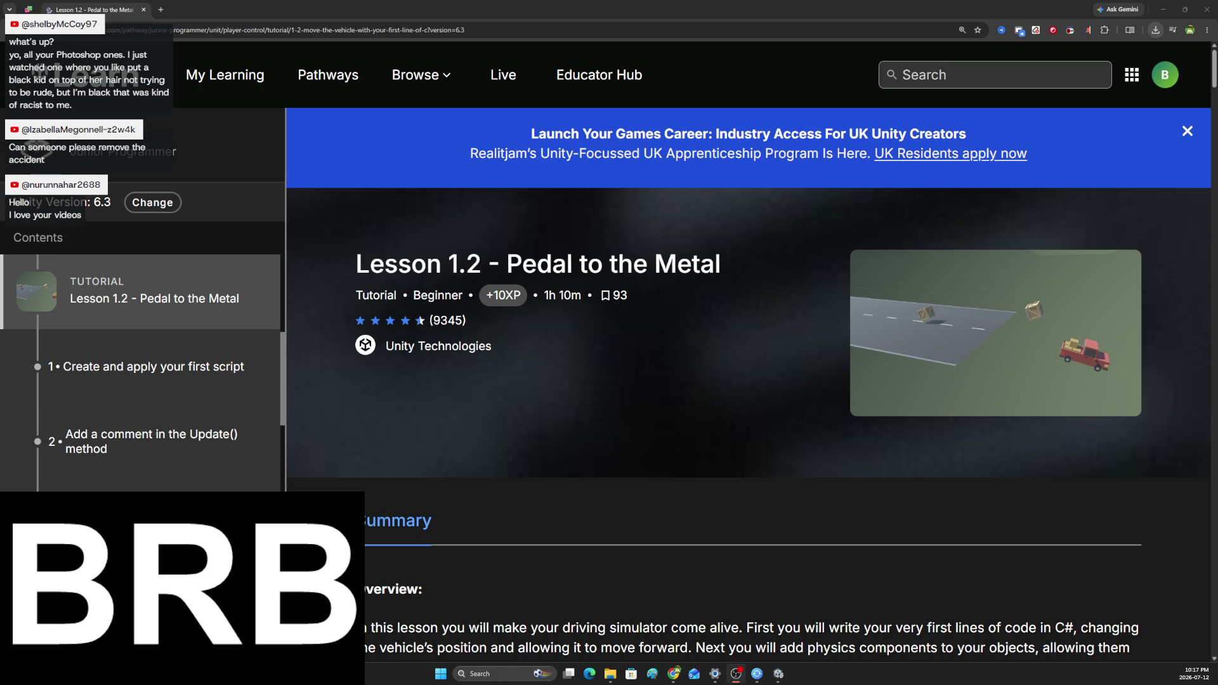
key("alt+Tab")
key("alt+Tab")
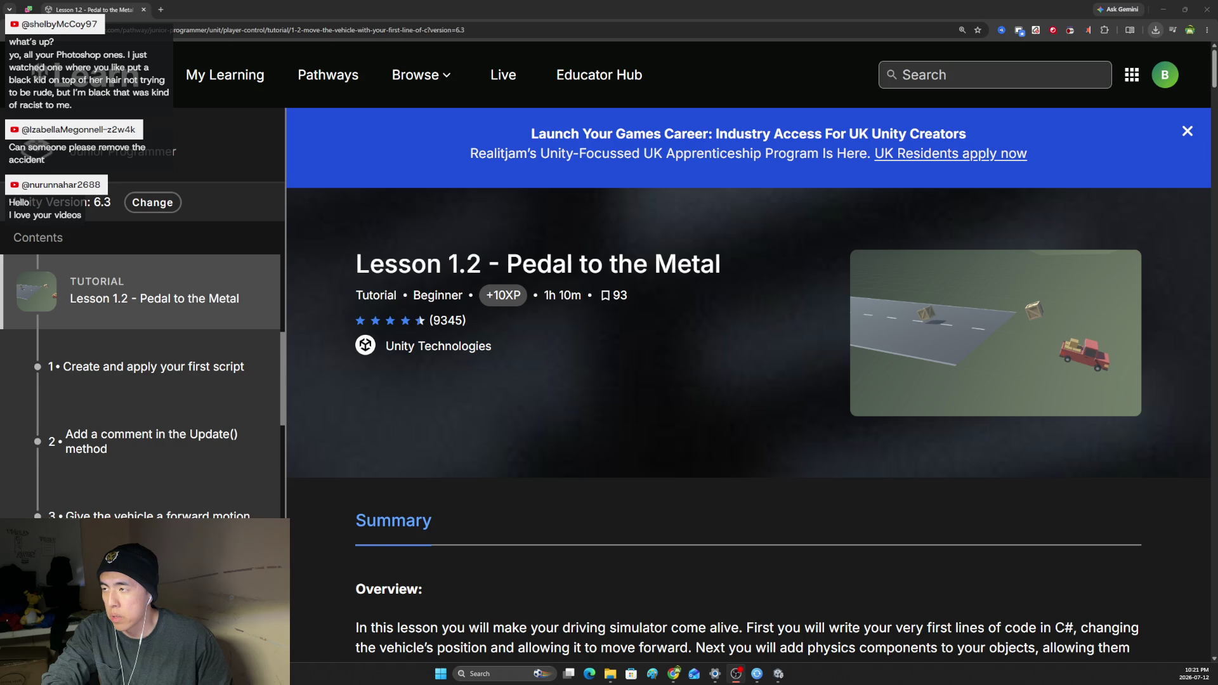
Scroll down to the Lesson 1.2 Overview Video and start it playing.
scroll(507, 257, "down", 1)
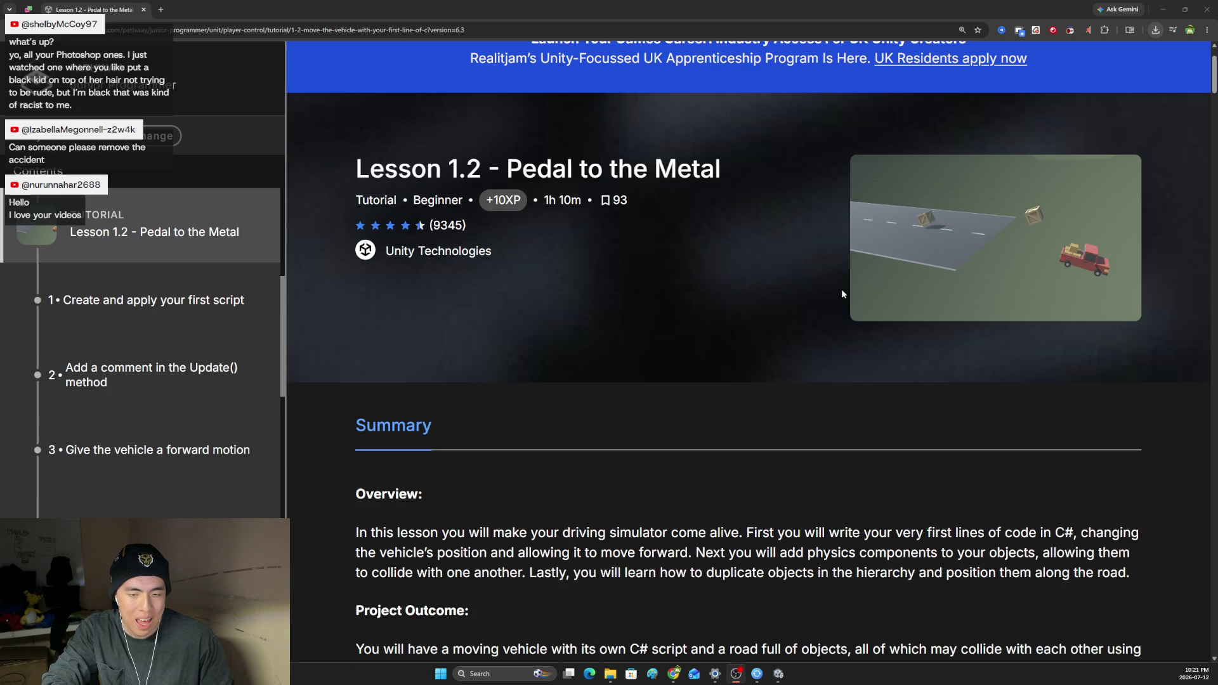
scroll(670, 261, "down", 5)
scroll(677, 262, "down", 6)
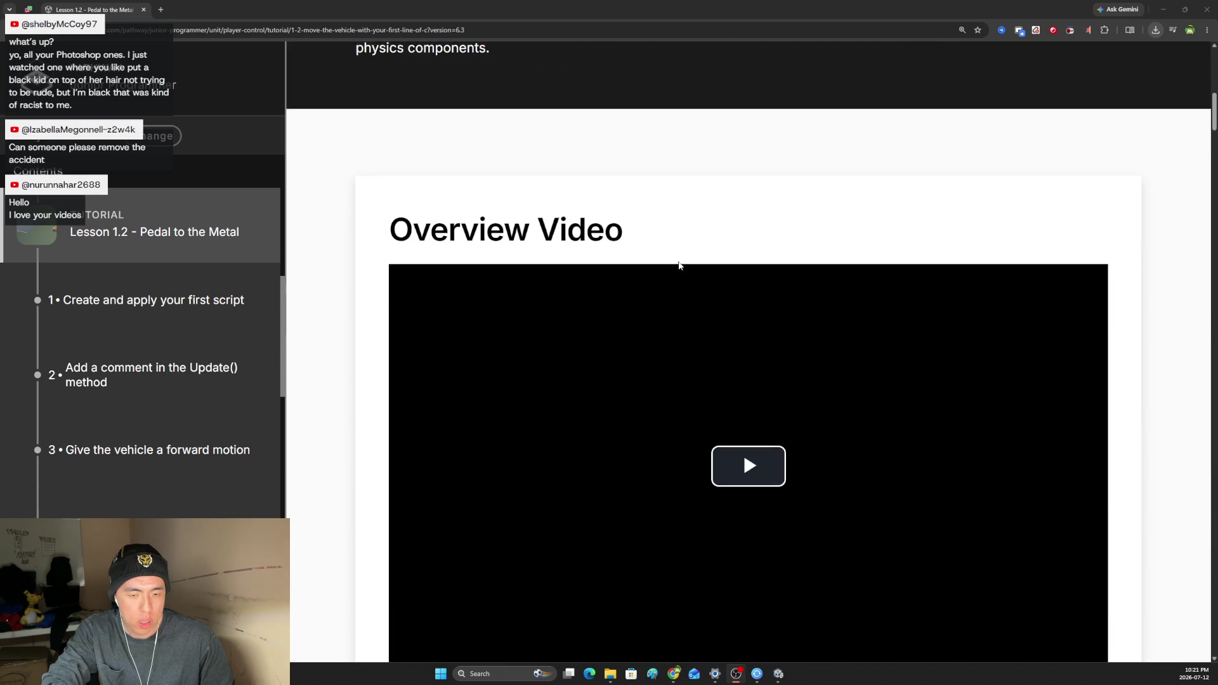
left_click(739, 320)
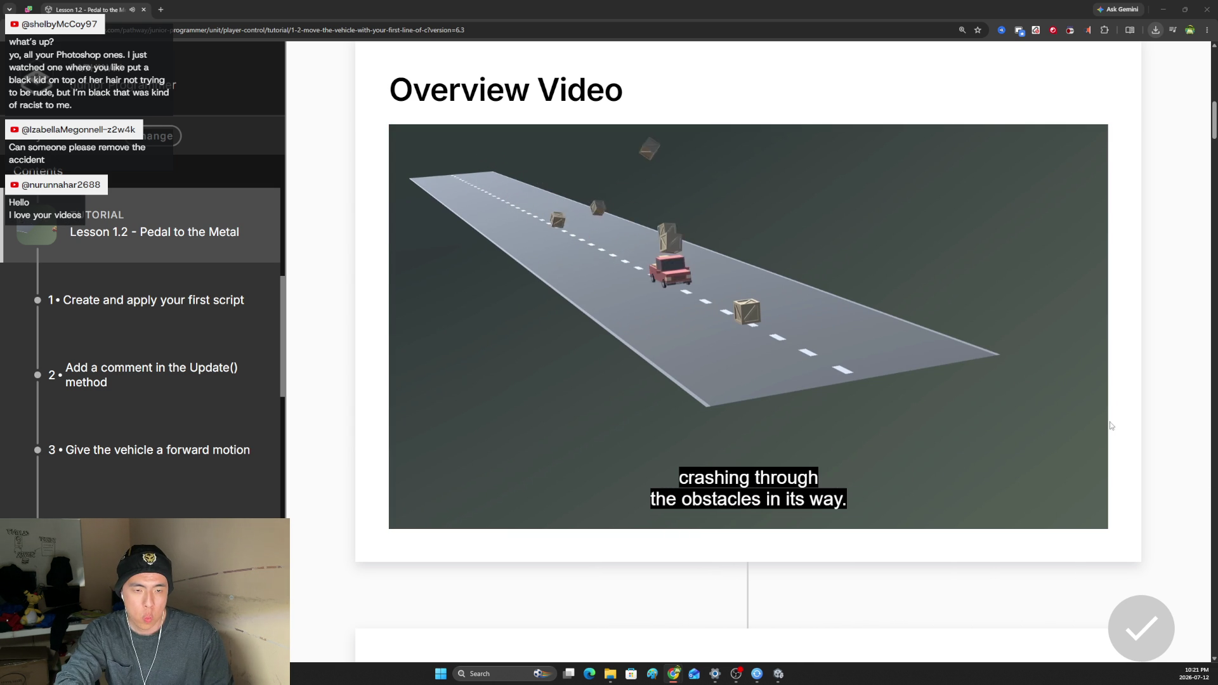
Play the Overview Video at 1.5x, pausing and resuming until it nearly ends.
left_click(1025, 516)
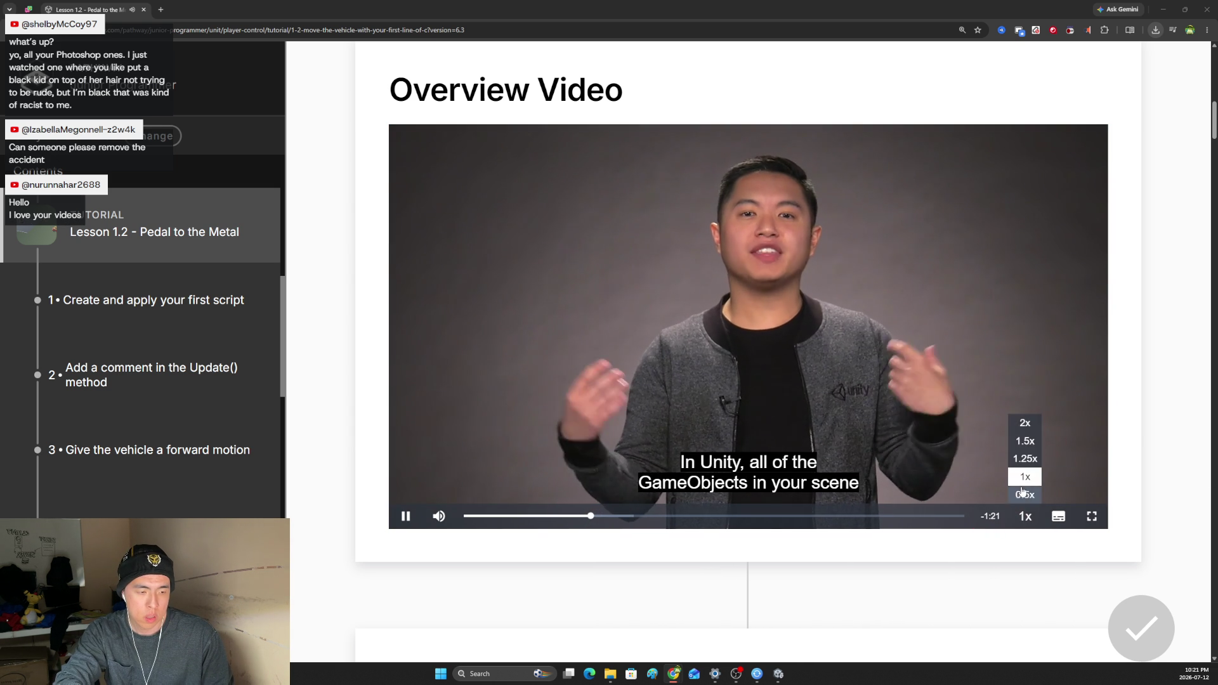
left_click(1015, 460)
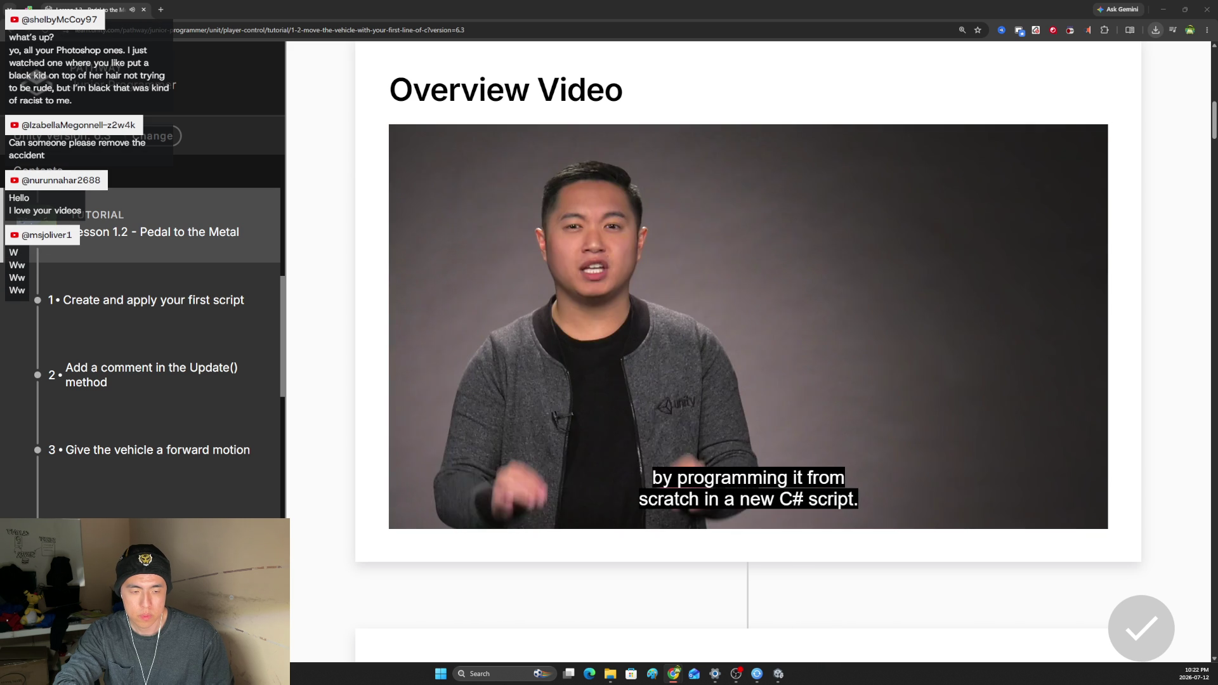
mouse_move(448, 410)
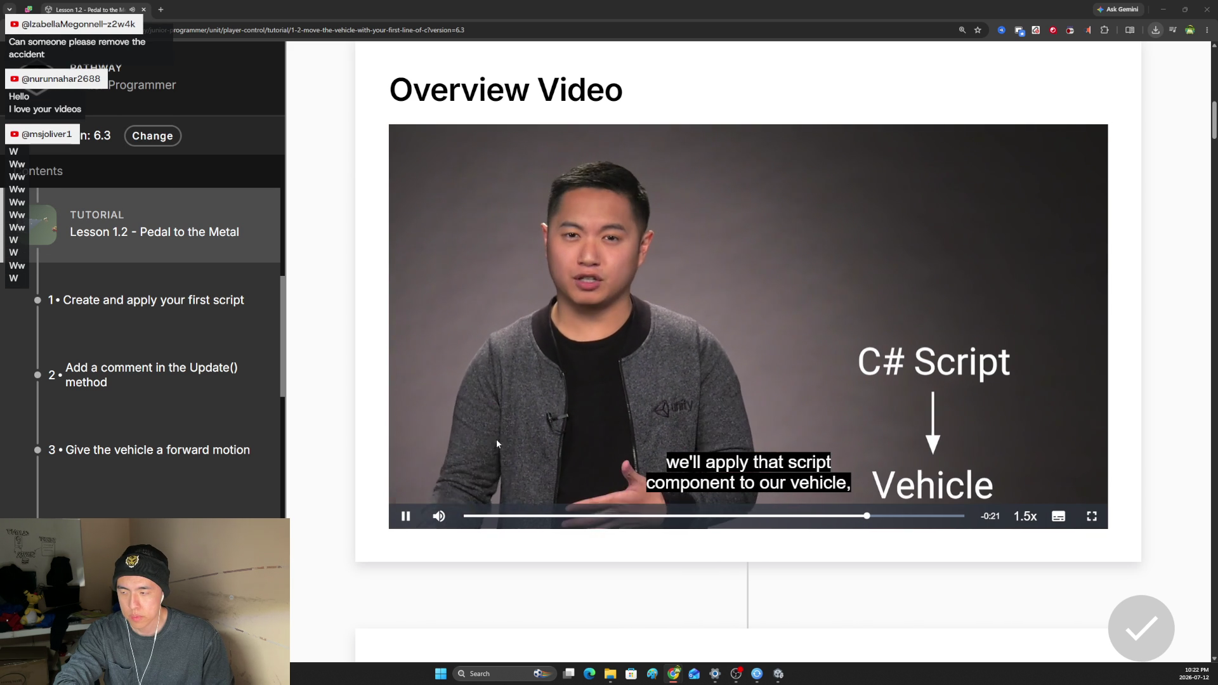
left_click(407, 516)
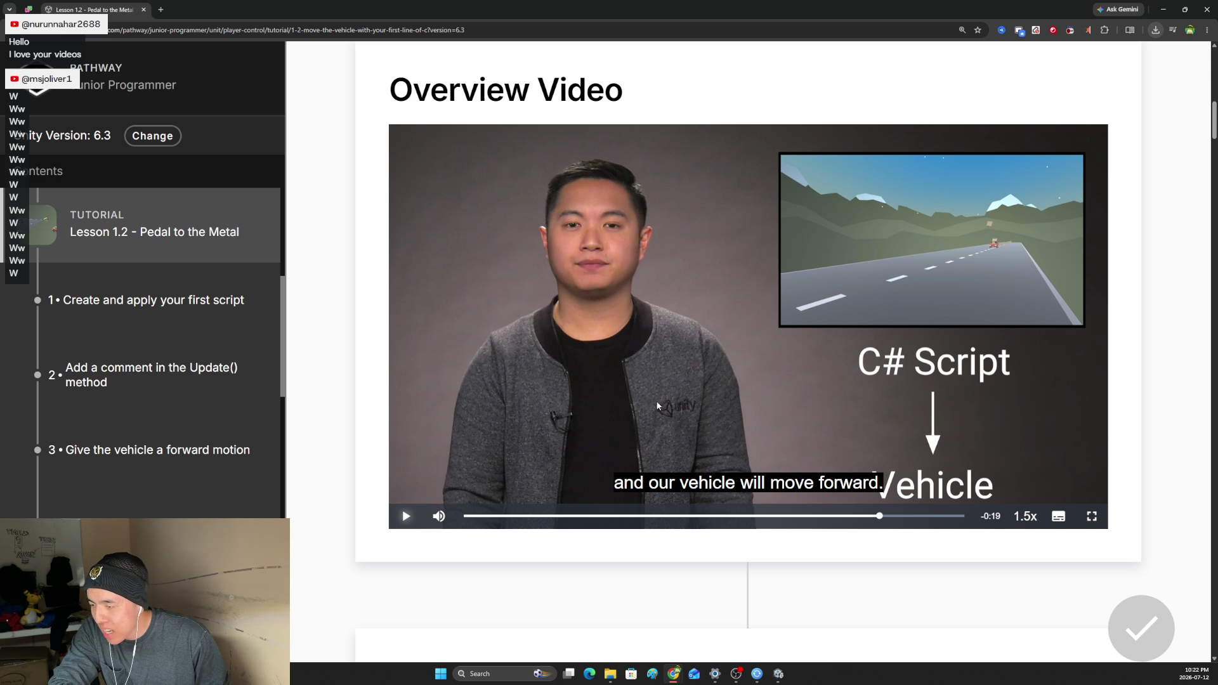
key("space")
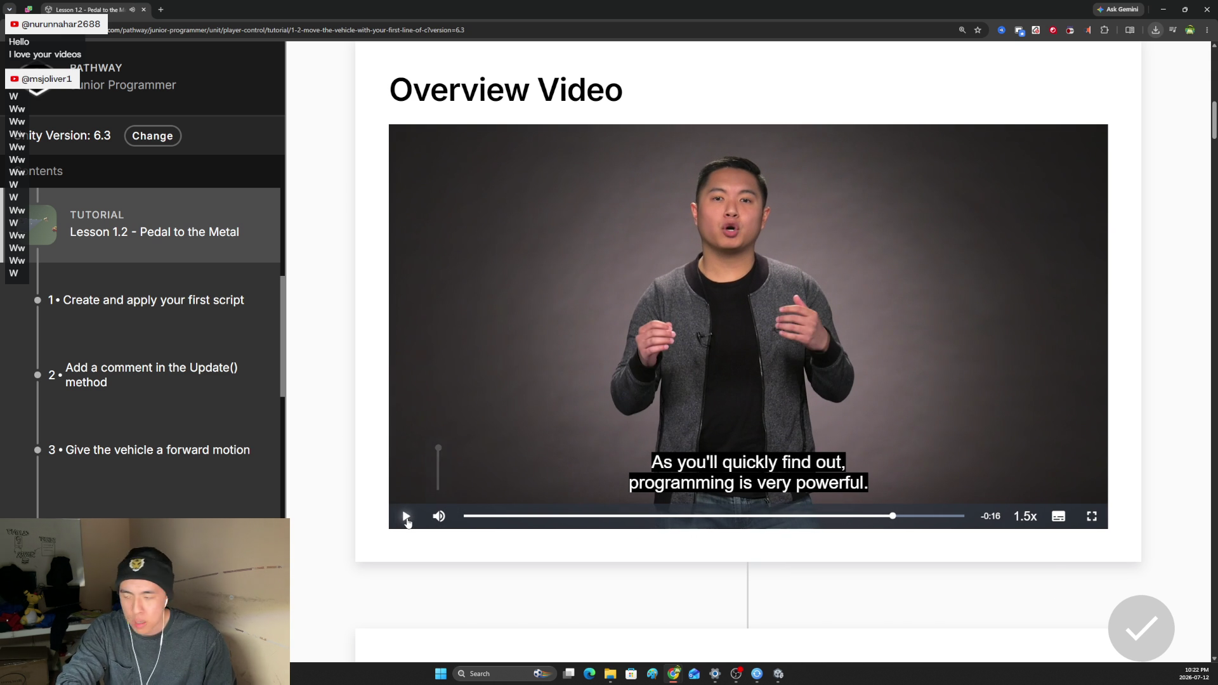
left_click(406, 517)
left_click(406, 517)
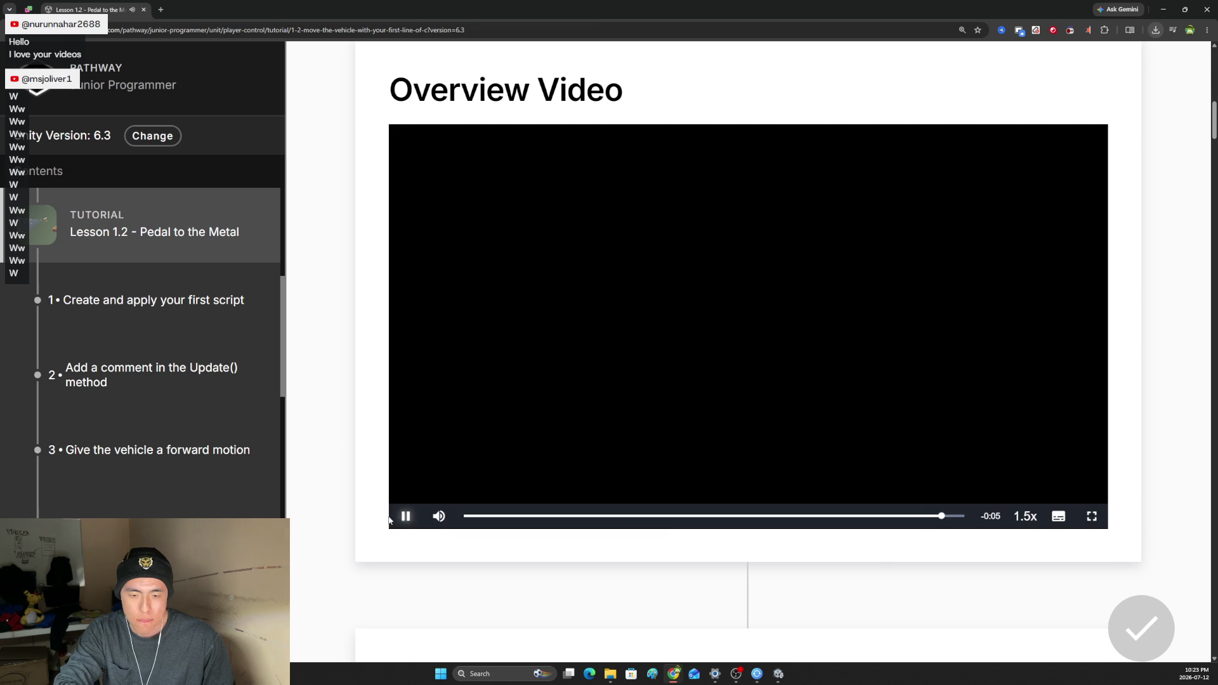
key("space")
scroll(373, 441, "down", 10)
Start playing the Step 1 'Create and apply your first script' video and scroll to the player.
left_click(683, 442)
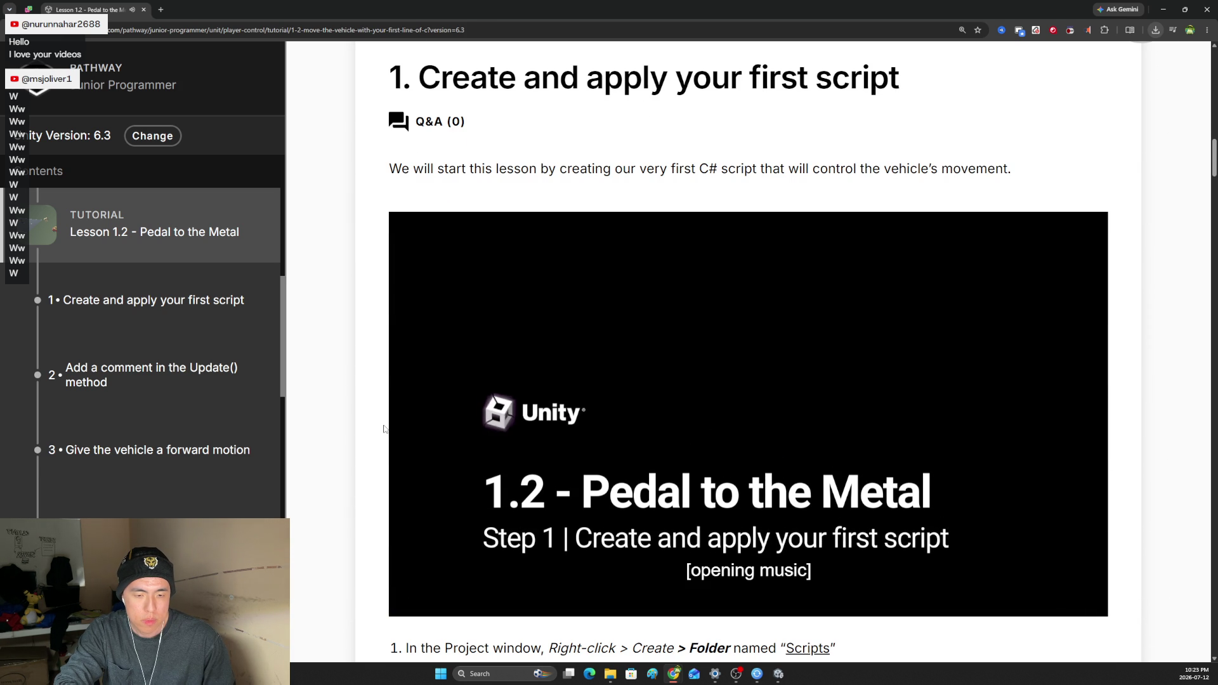
scroll(384, 429, "down", 1)
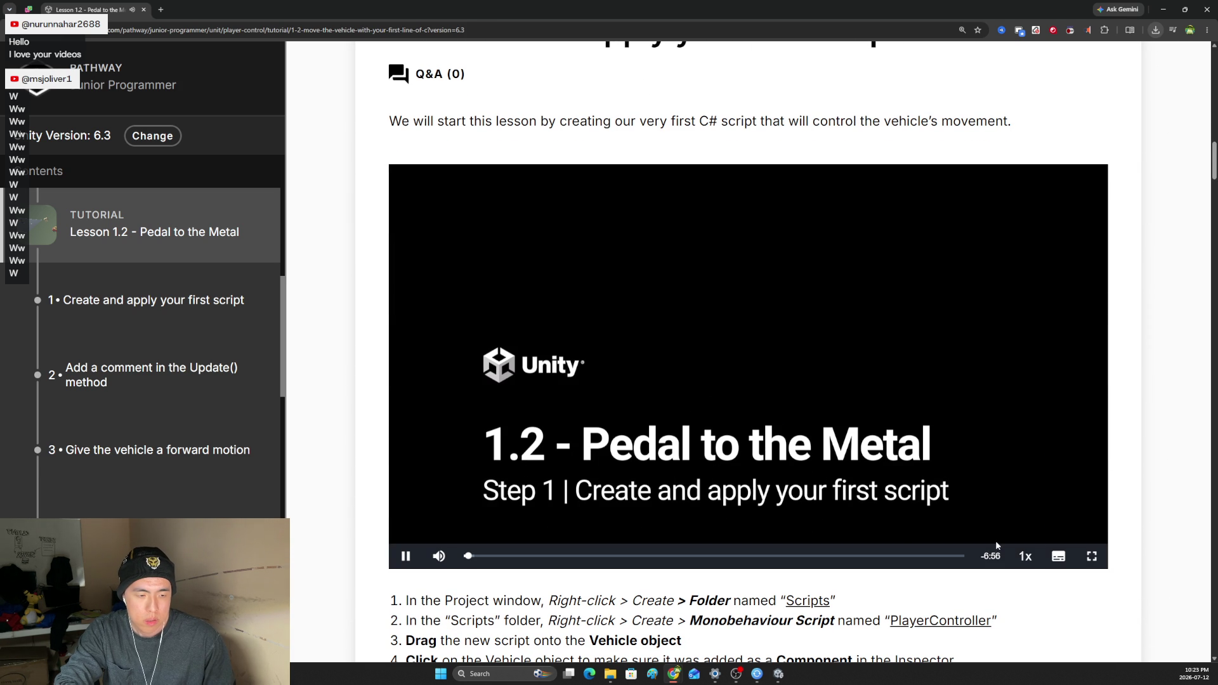
mouse_move(1020, 556)
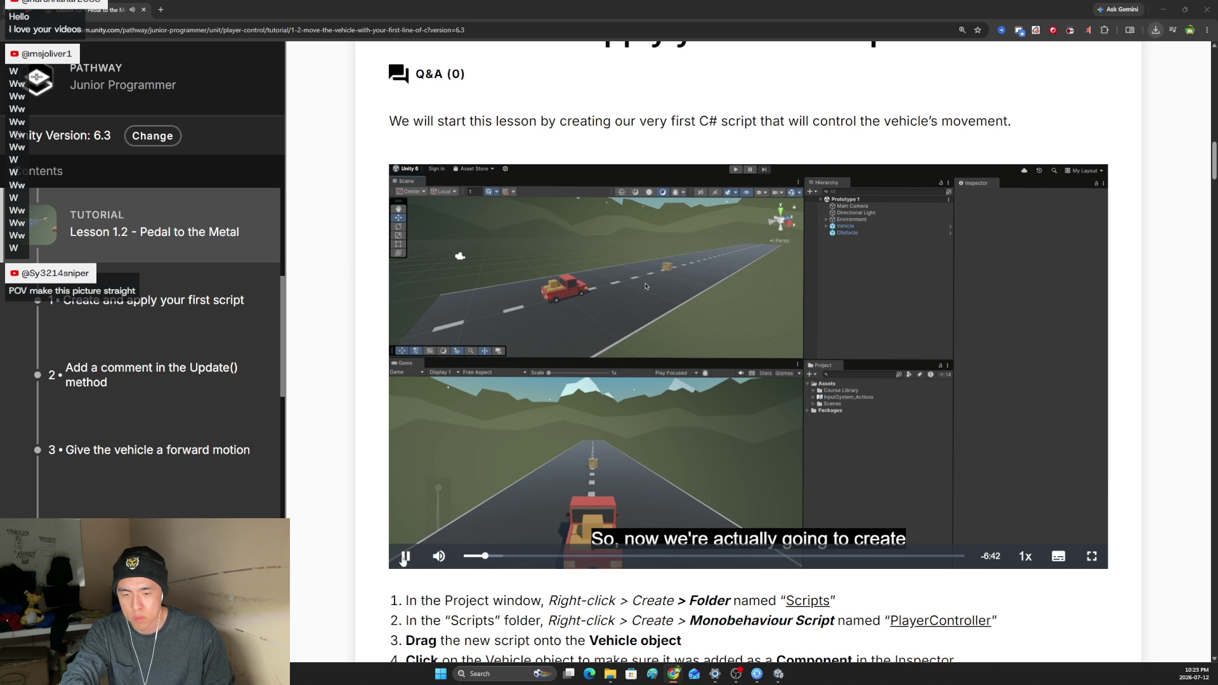
Adjust the video volume between half, a quarter and nearly full, finally settling it at 24%.
mouse_move(437, 544)
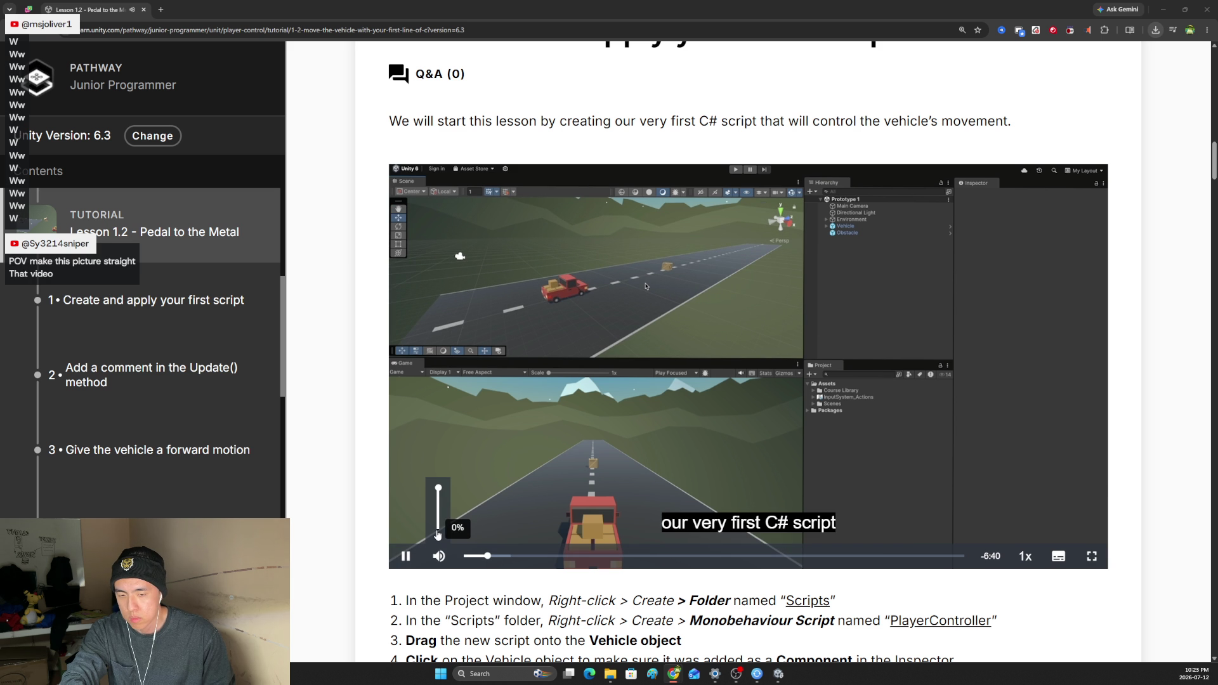
left_click_drag(437, 535, 441, 515)
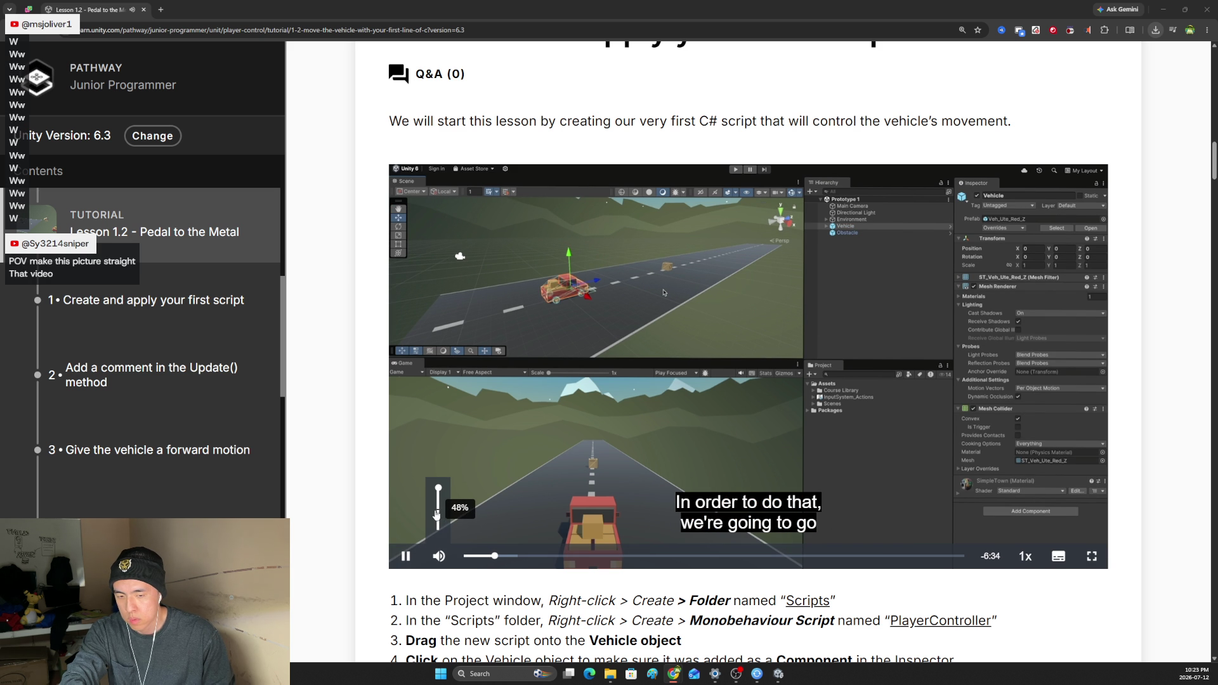
left_click_drag(438, 513, 436, 522)
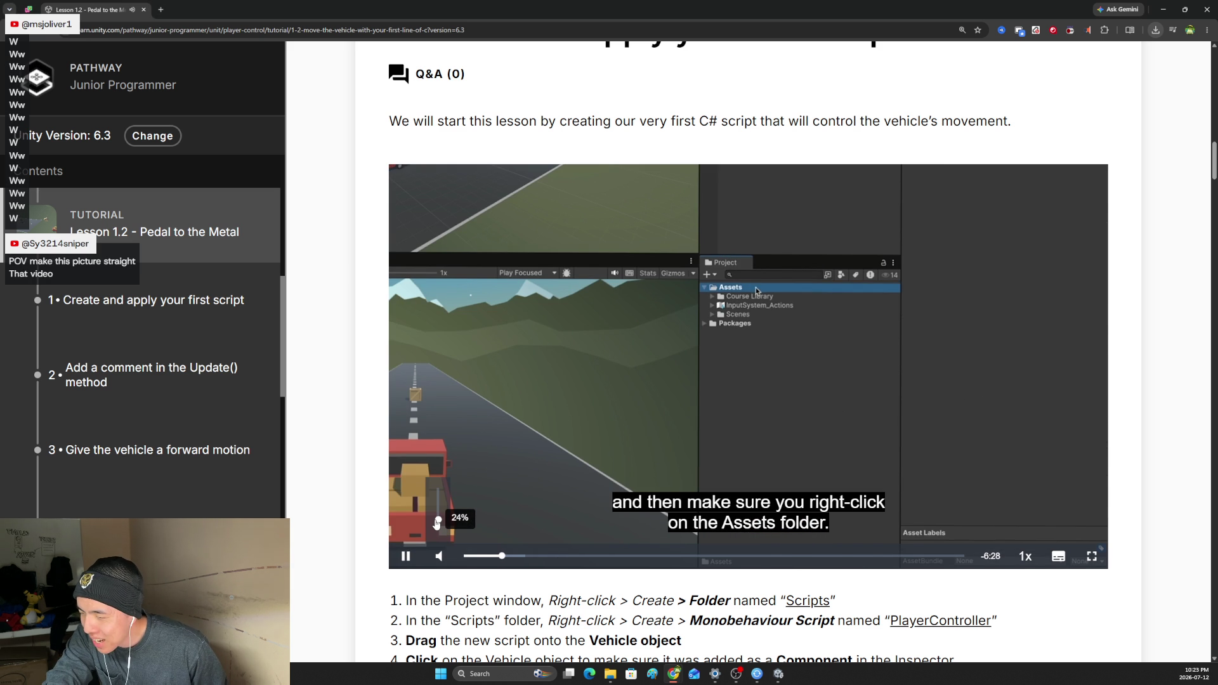
mouse_move(436, 522)
left_mouse_down()
mouse_move(450, 493)
mouse_move(450, 527)
mouse_move(448, 495)
left_mouse_up()
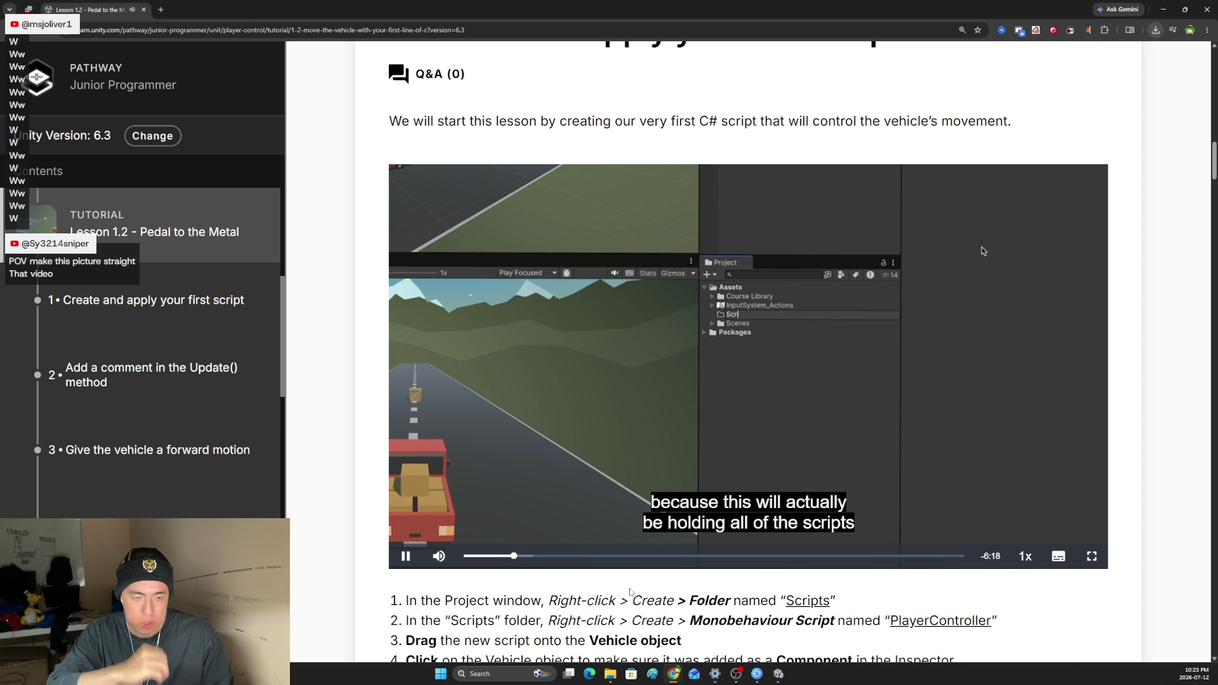
mouse_move(438, 556)
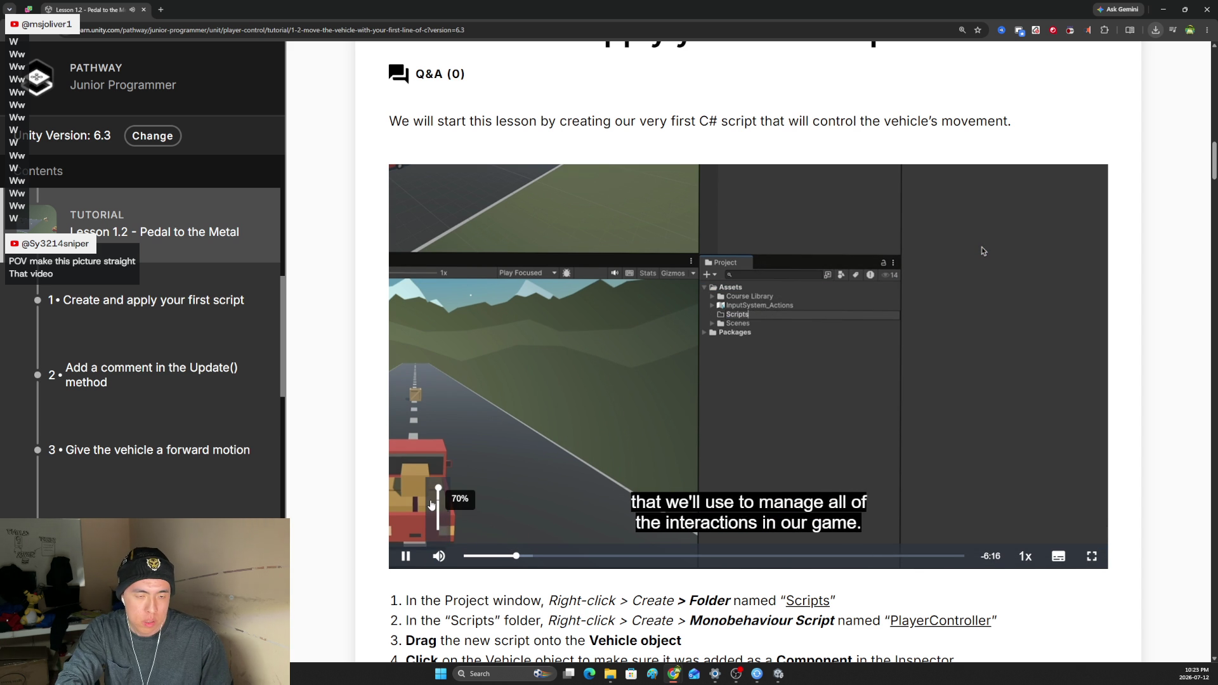
left_click_drag(439, 511, 439, 496)
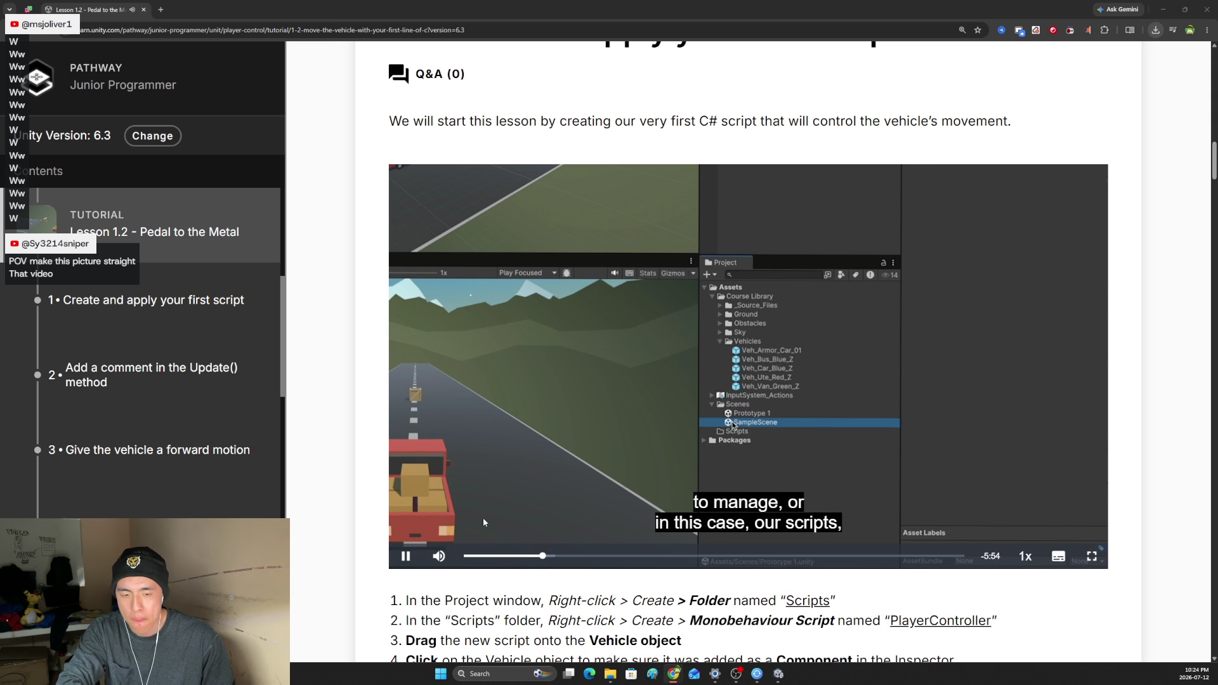
mouse_move(449, 556)
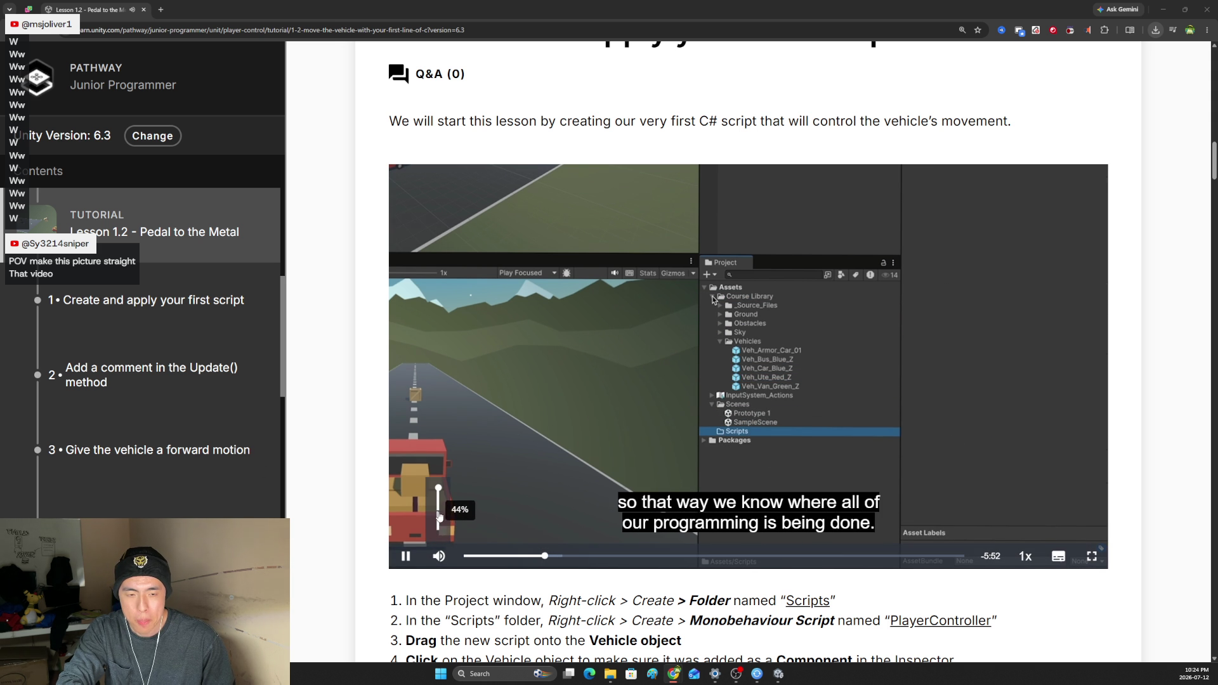
left_click(440, 526)
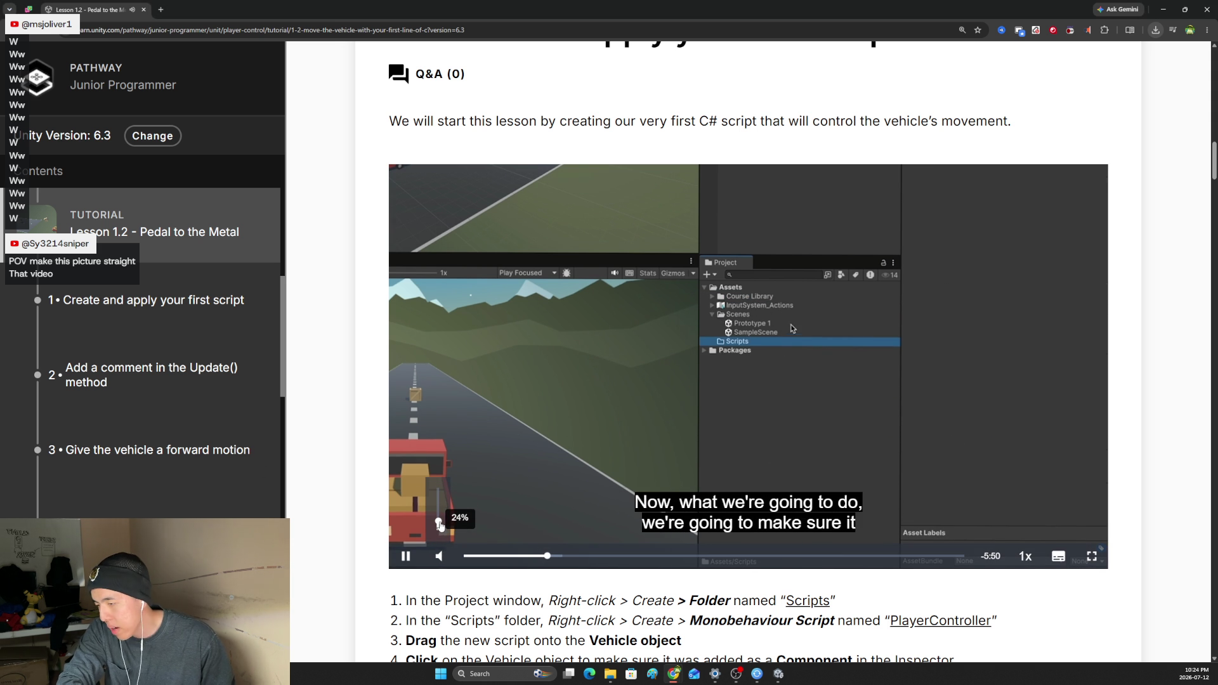
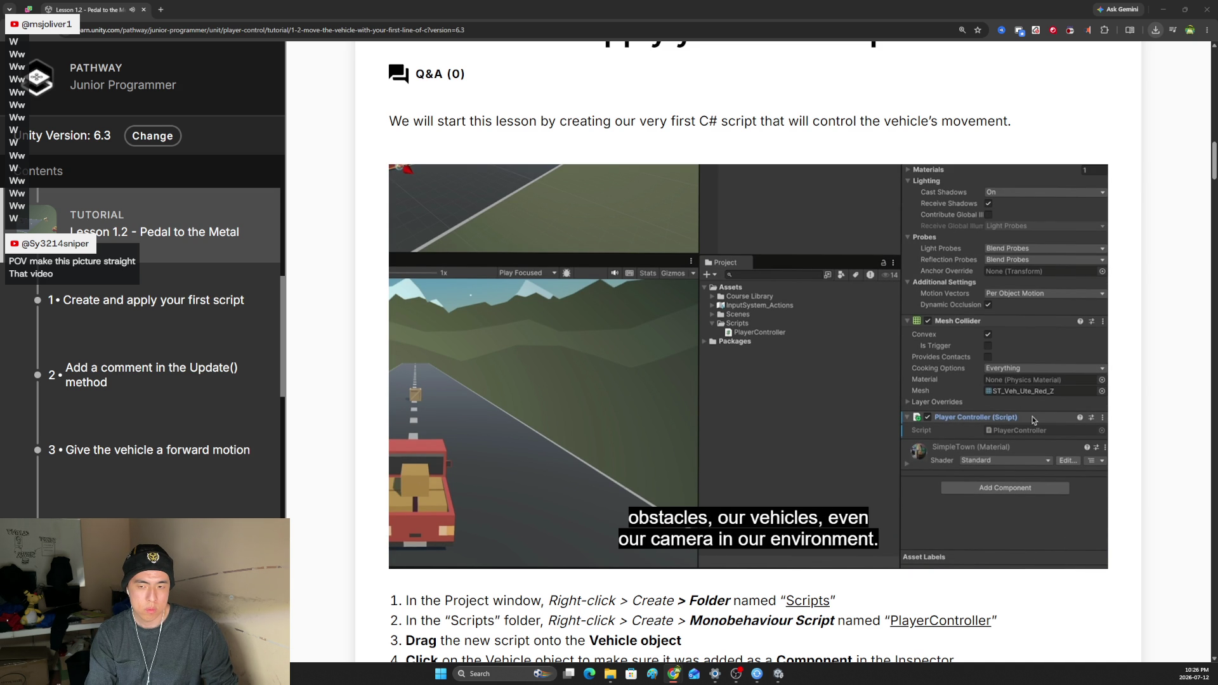
Stop the finished step-1 lesson video and collapse the Course Library folder in Unity.
mouse_move(456, 501)
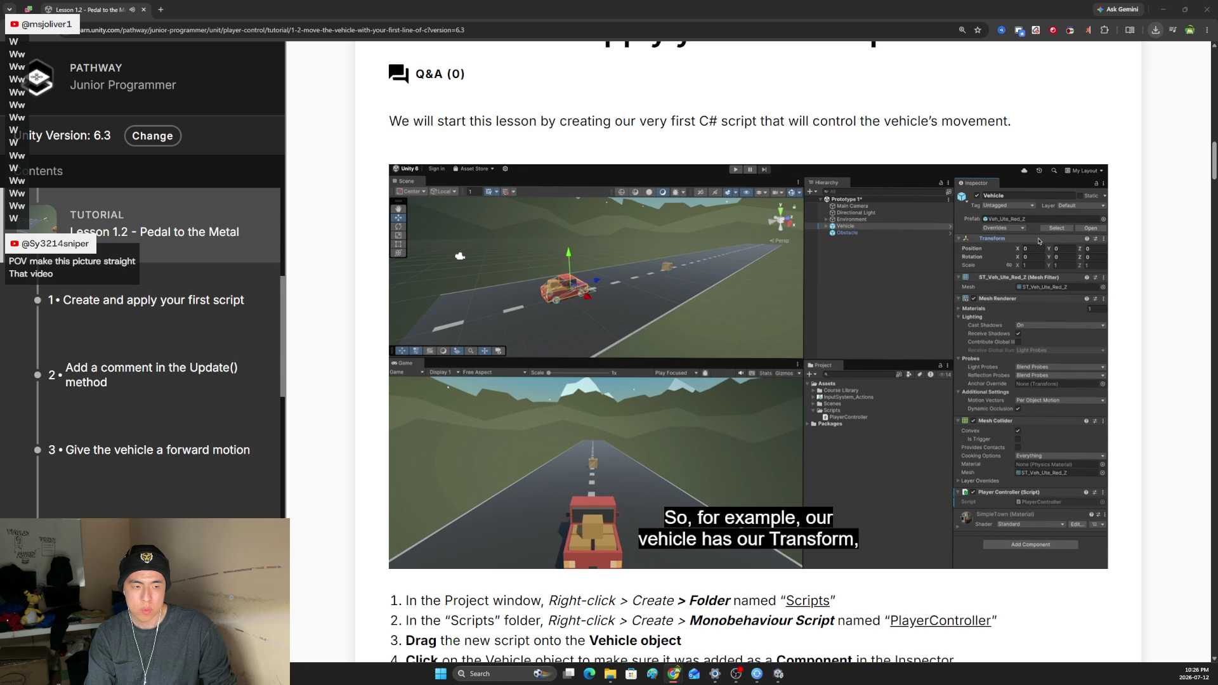
mouse_move(528, 525)
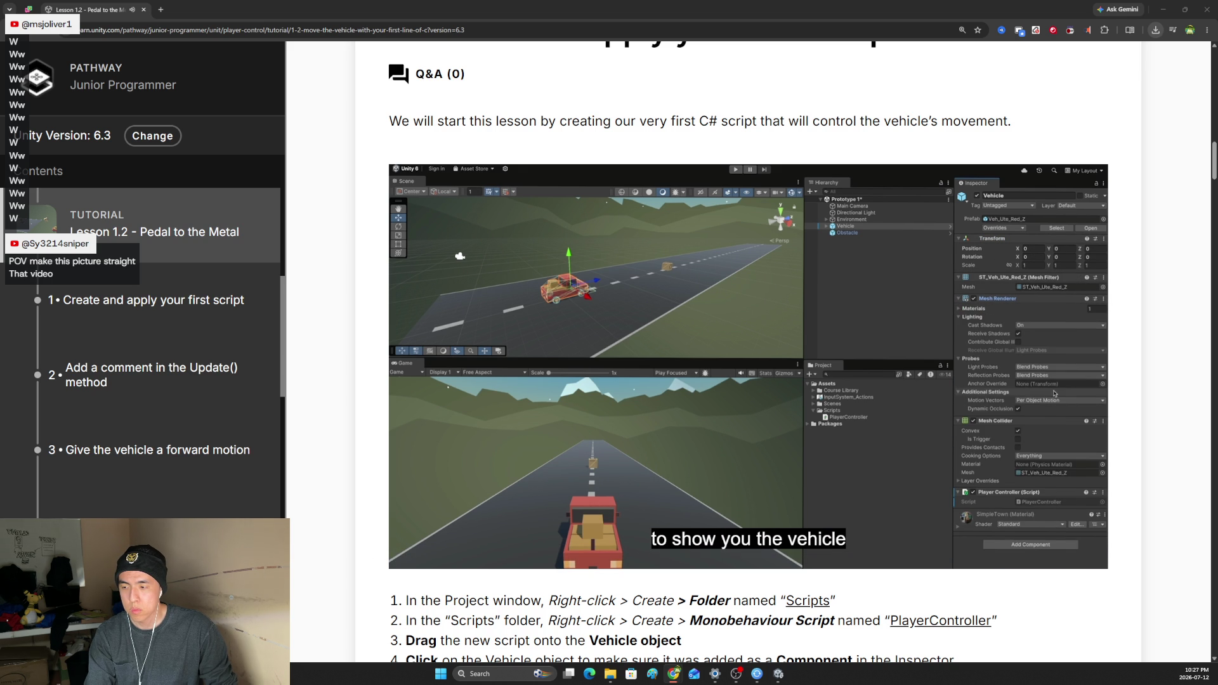
mouse_move(729, 485)
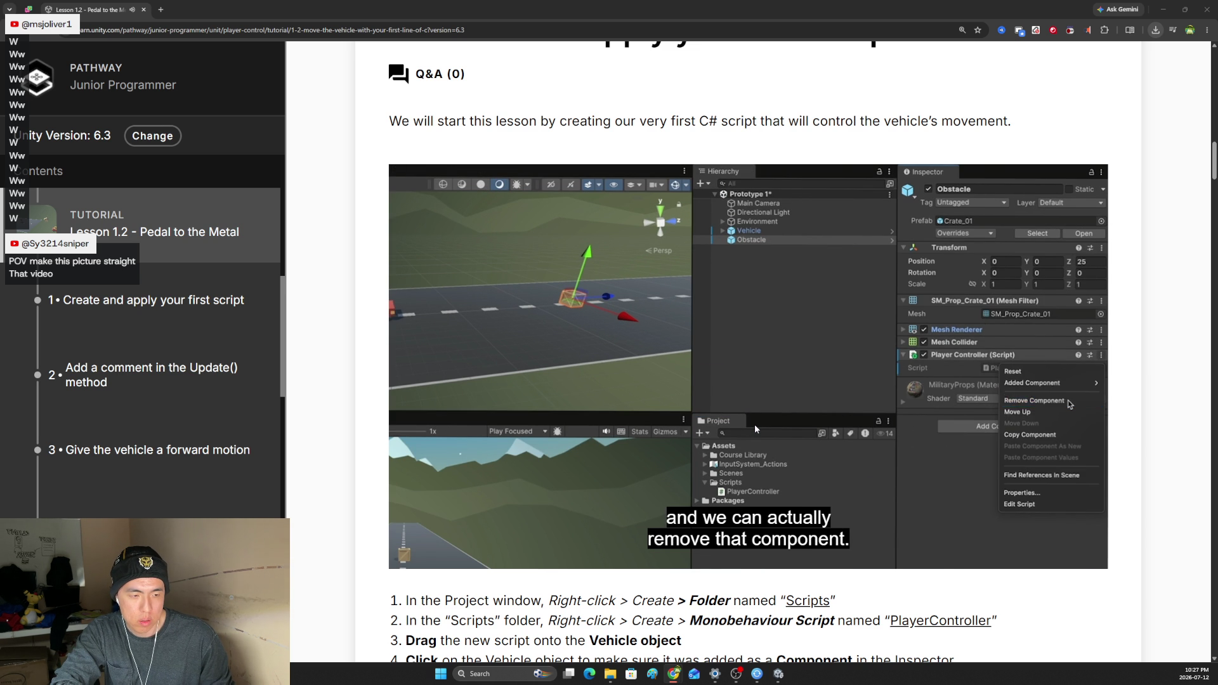
mouse_move(759, 430)
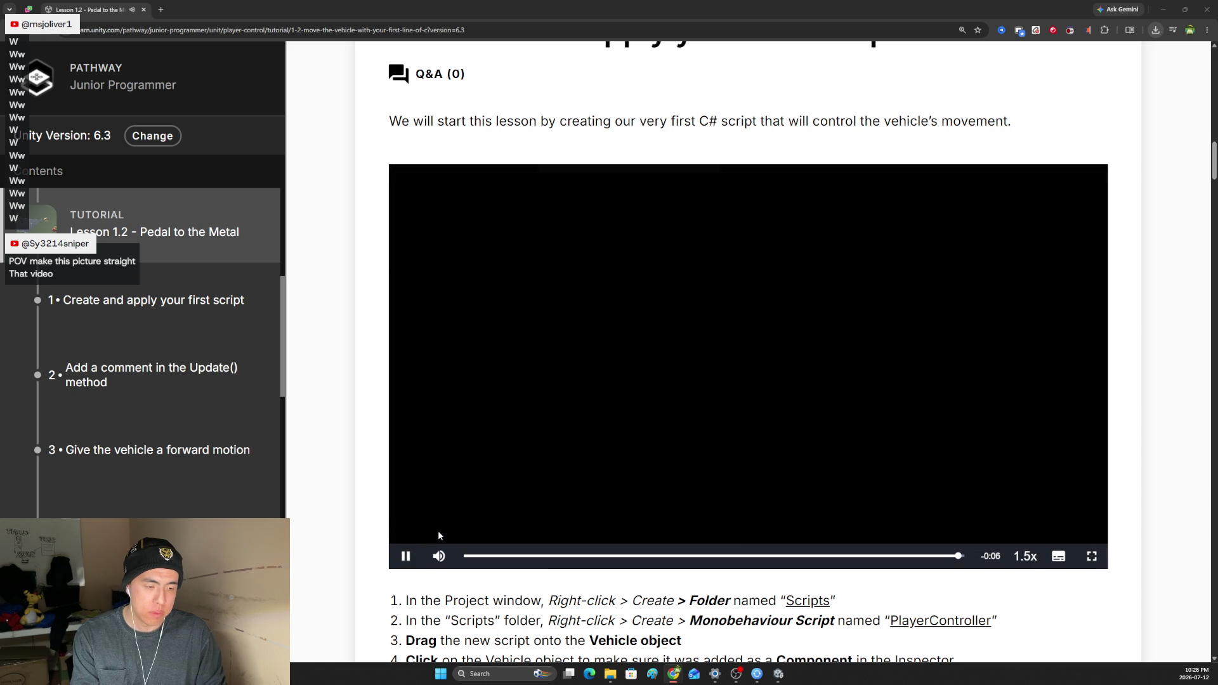
left_click(439, 536)
scroll(508, 495, "down", 4)
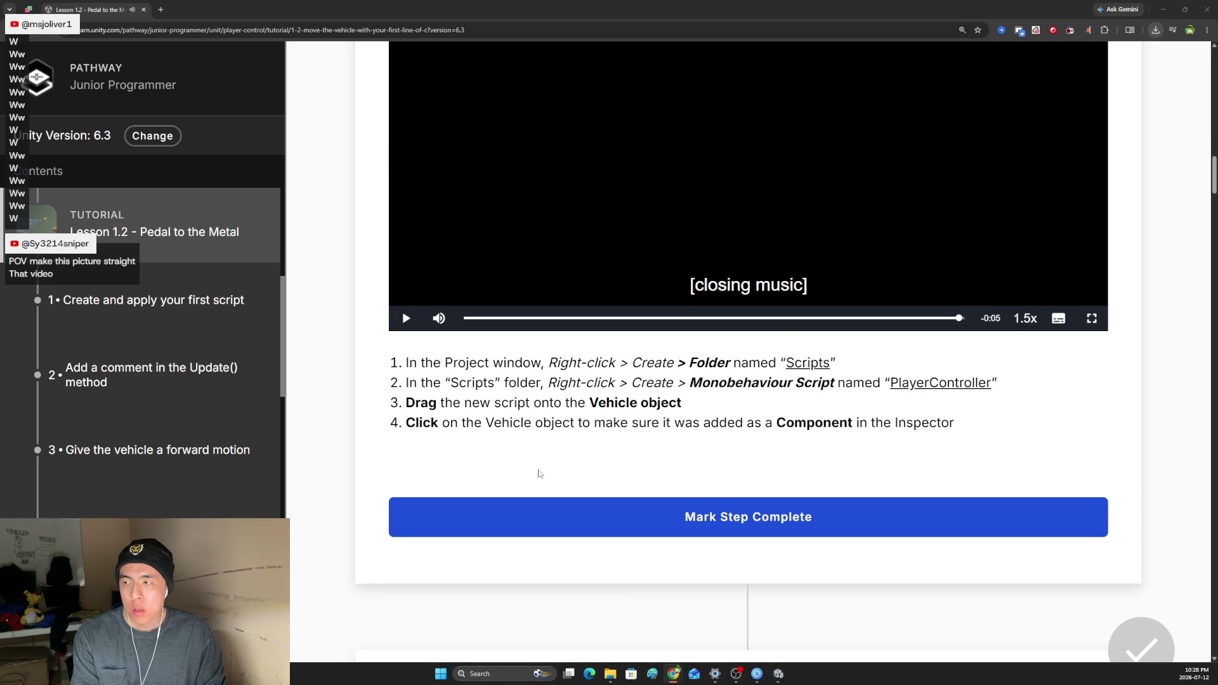
key("alt+Tab")
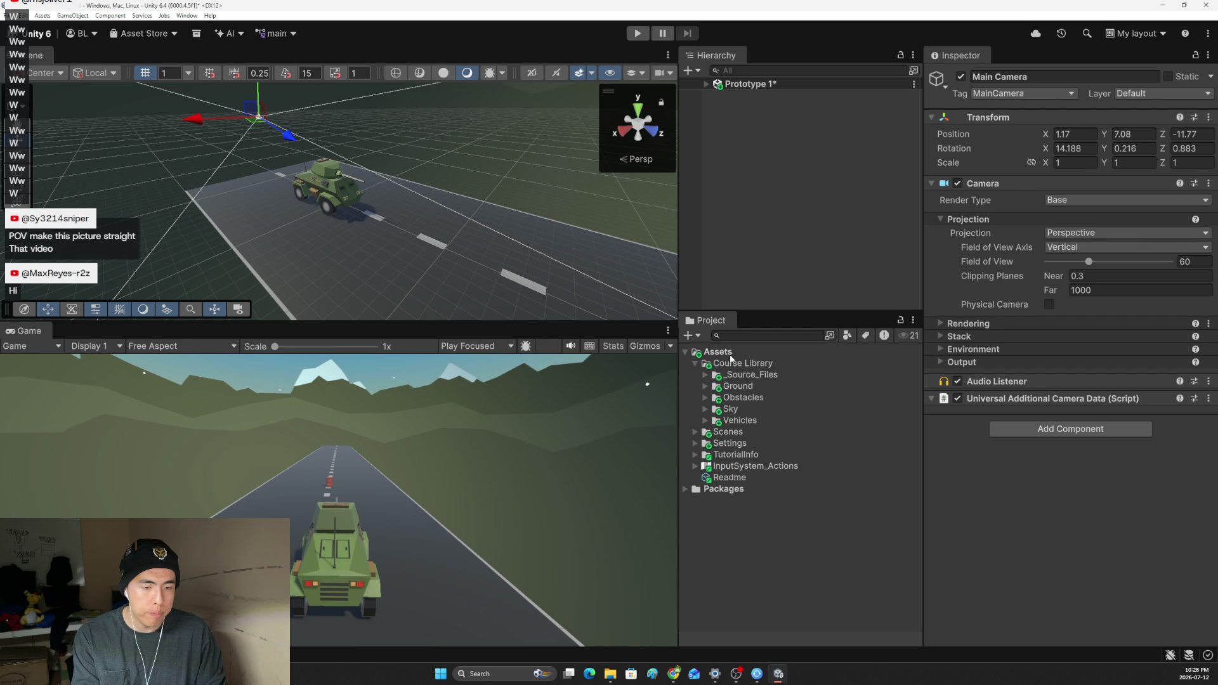
left_click(696, 364)
key("alt+Tab")
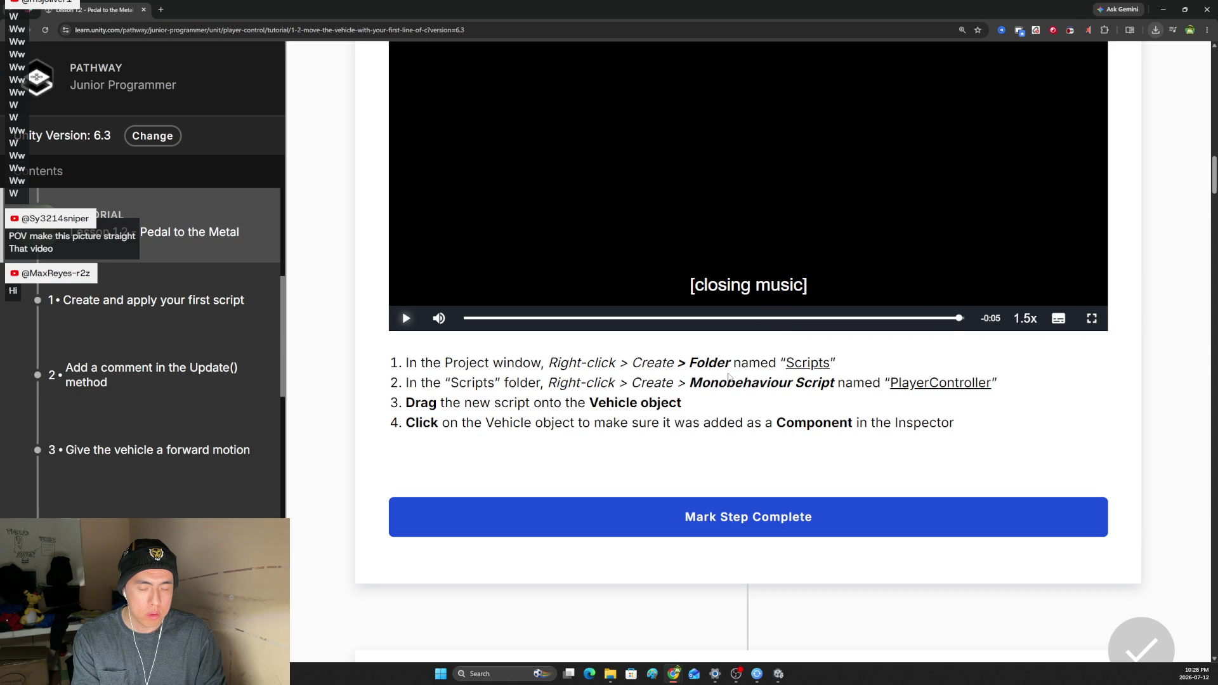
key("alt+Tab")
Create a new folder in the Assets panel and name it 'Scripts'.
right_click(715, 447)
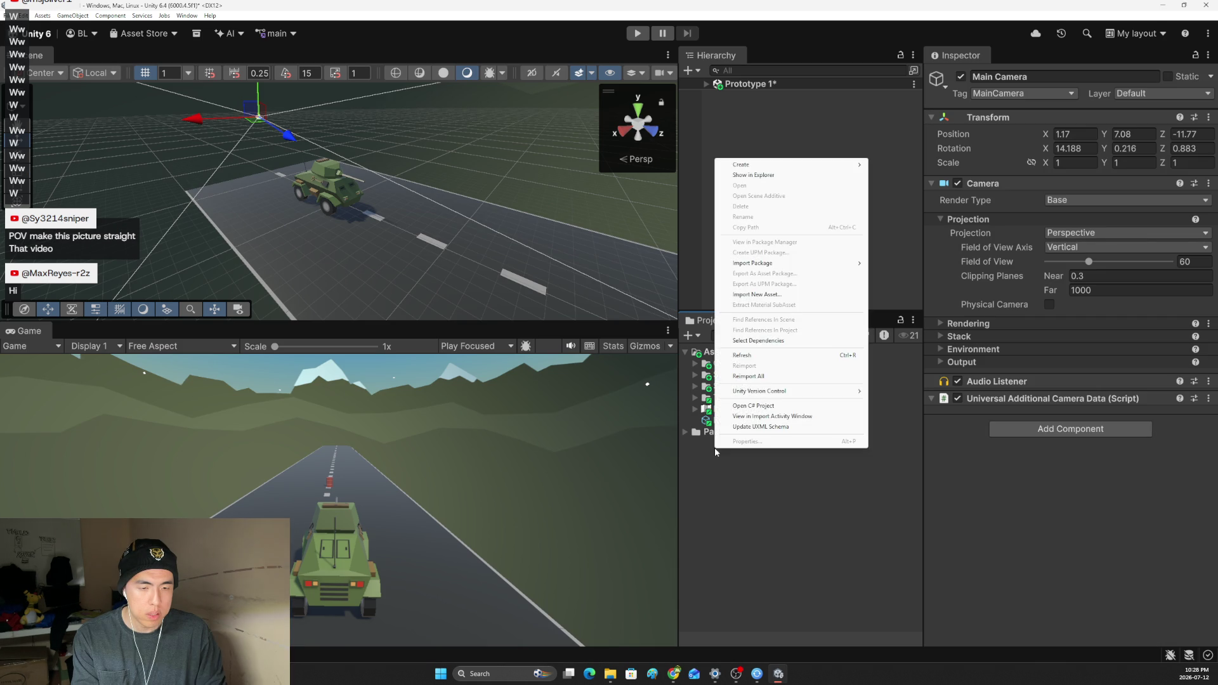
left_click(703, 454)
key("alt+Tab")
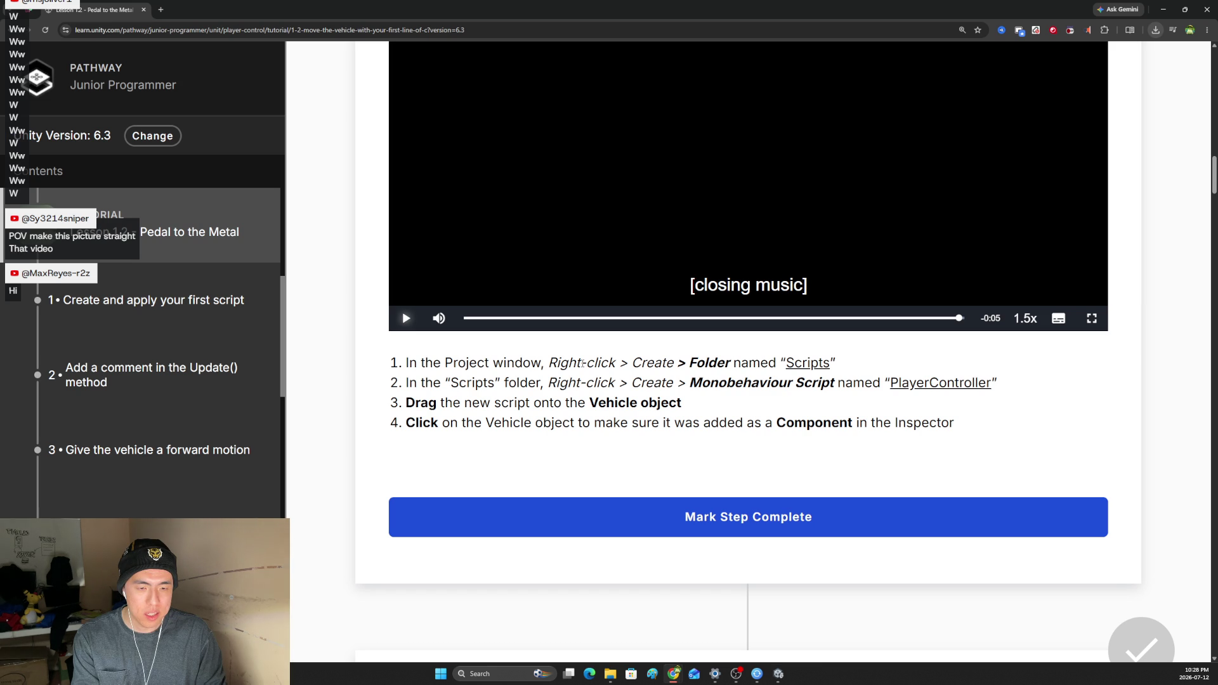
key("alt+Tab")
right_click(735, 469)
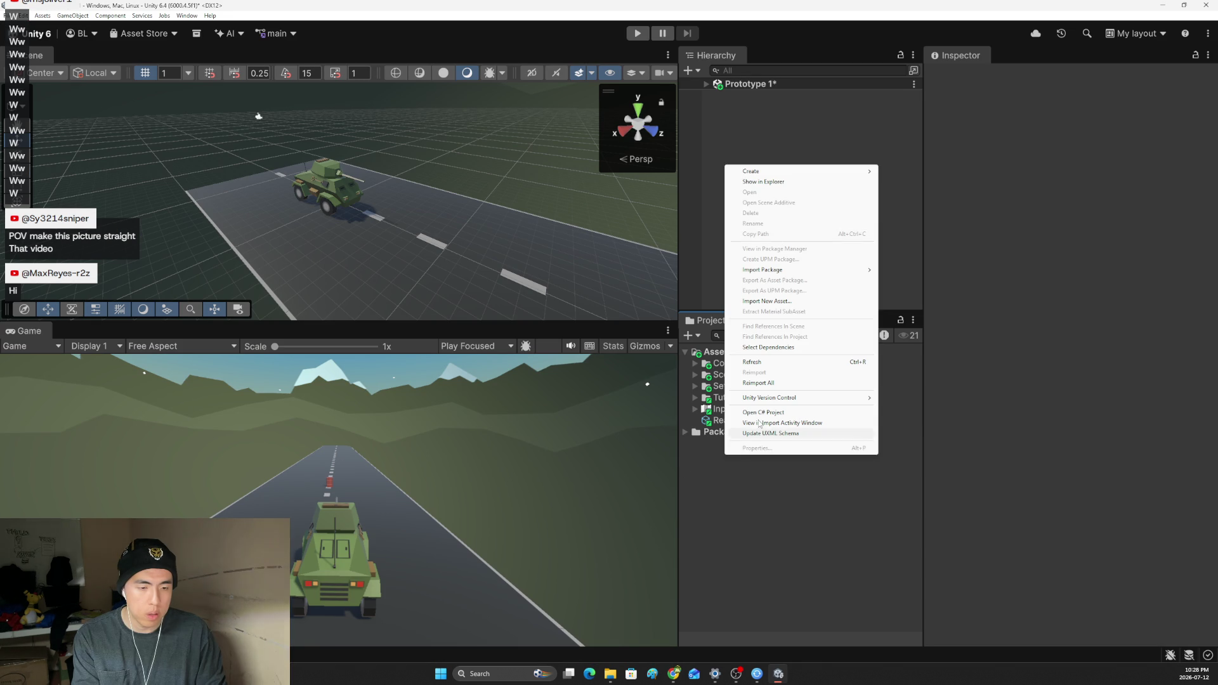
mouse_move(819, 178)
left_click(899, 172)
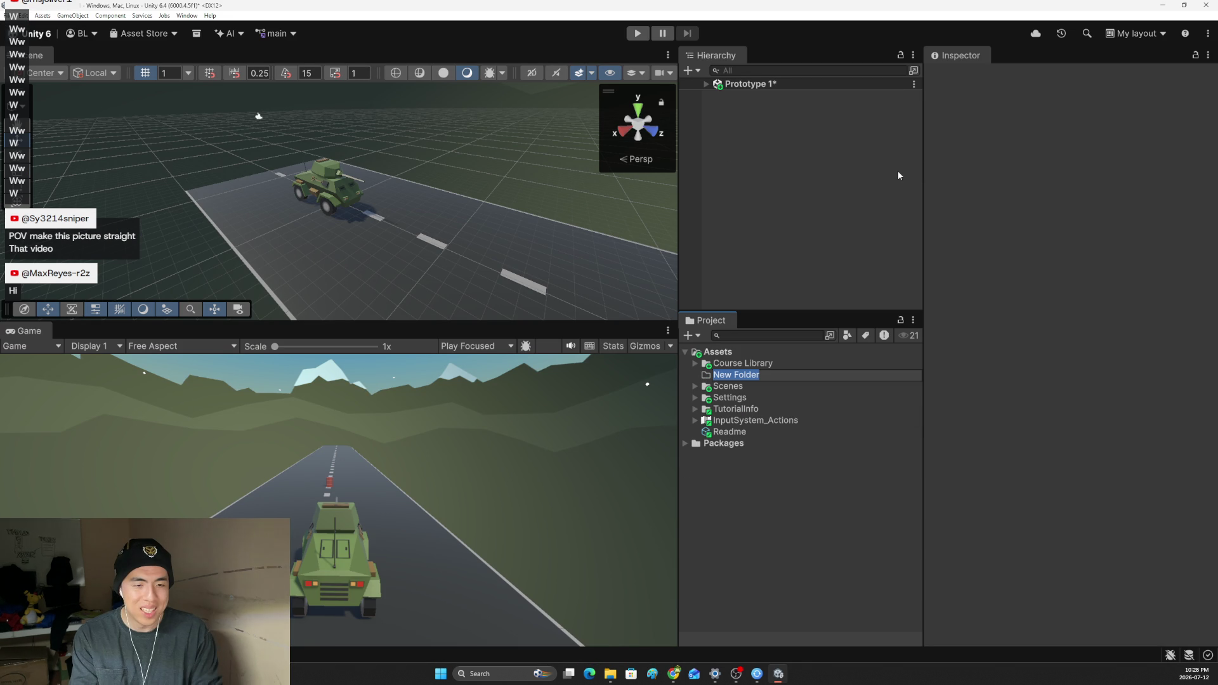
type("Scripts")
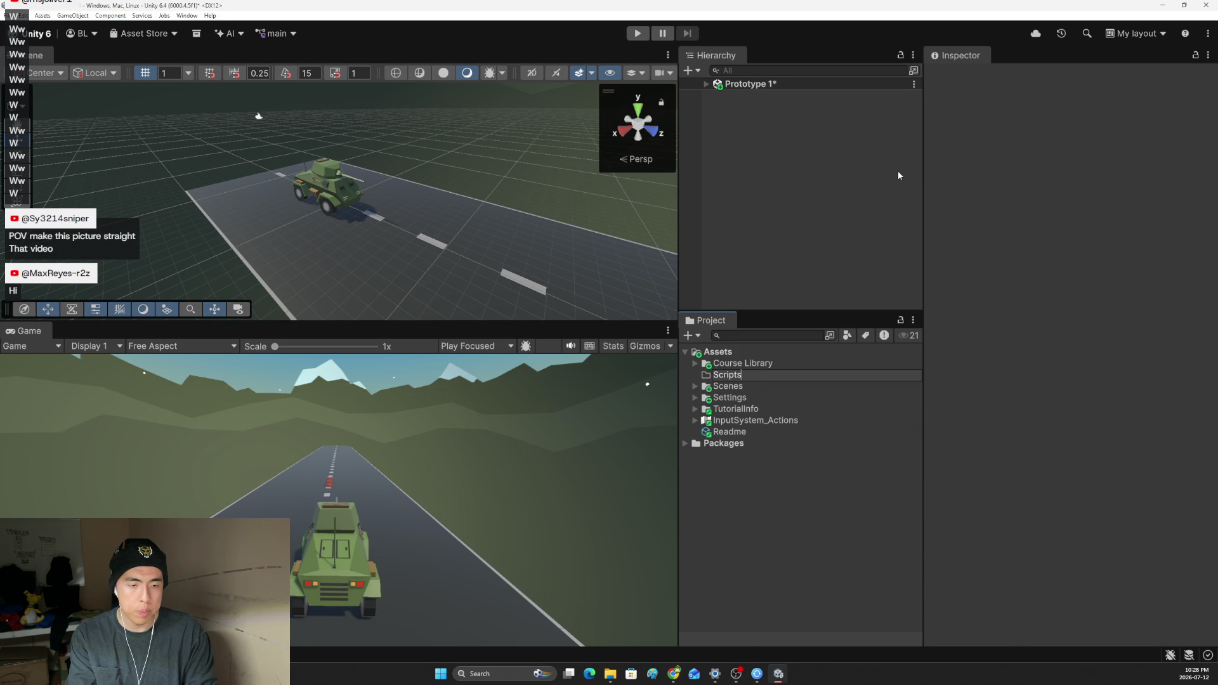
key("Return")
key("alt+Tab")
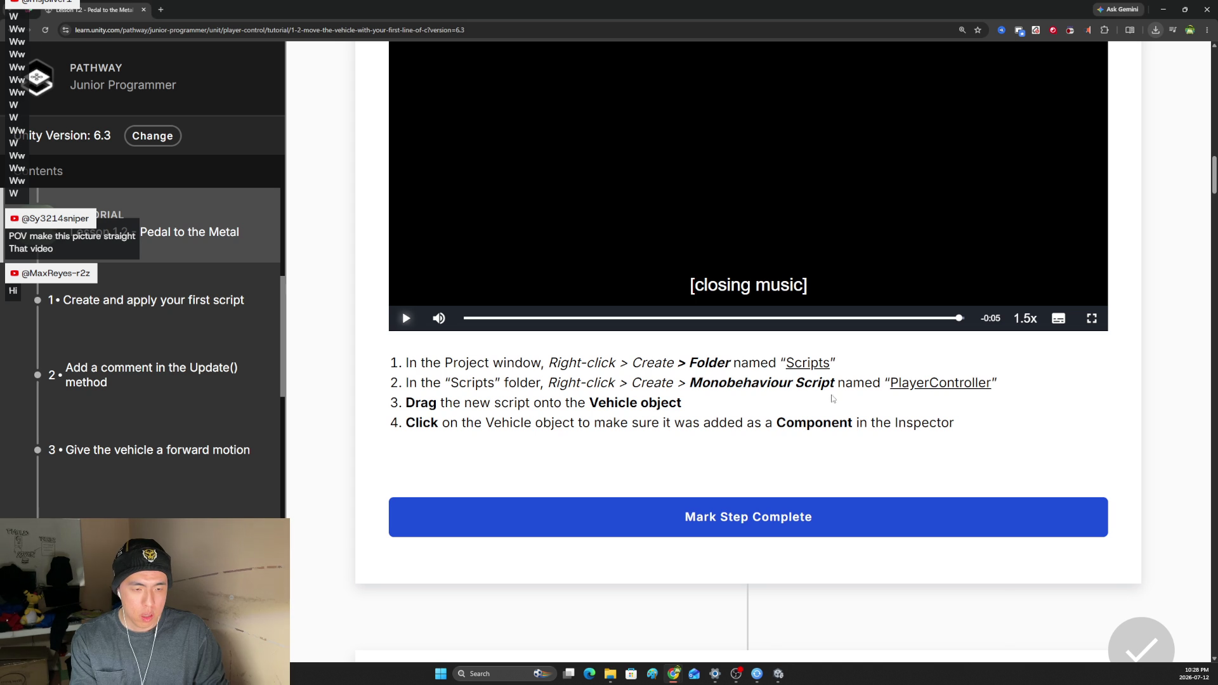
key("alt+Tab")
Create a MonoBehaviour script named 'PlayerController' in the Scripts folder.
right_click(723, 385)
mouse_move(835, 111)
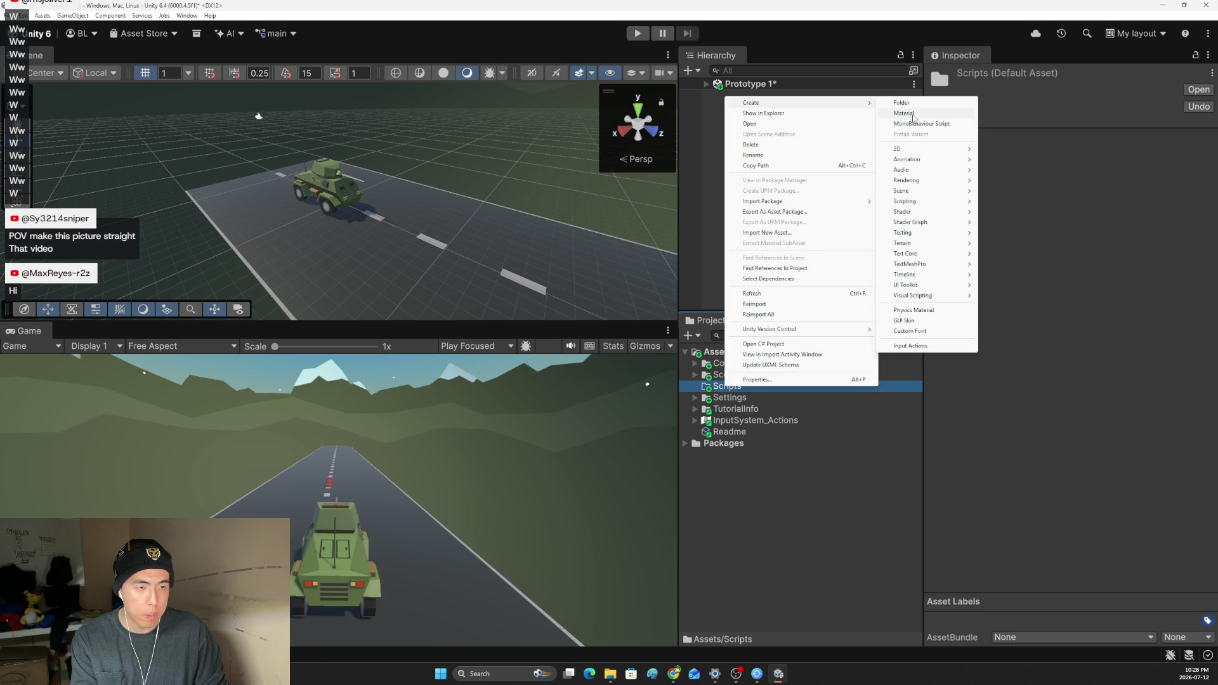
left_click(922, 125)
type("Playe")
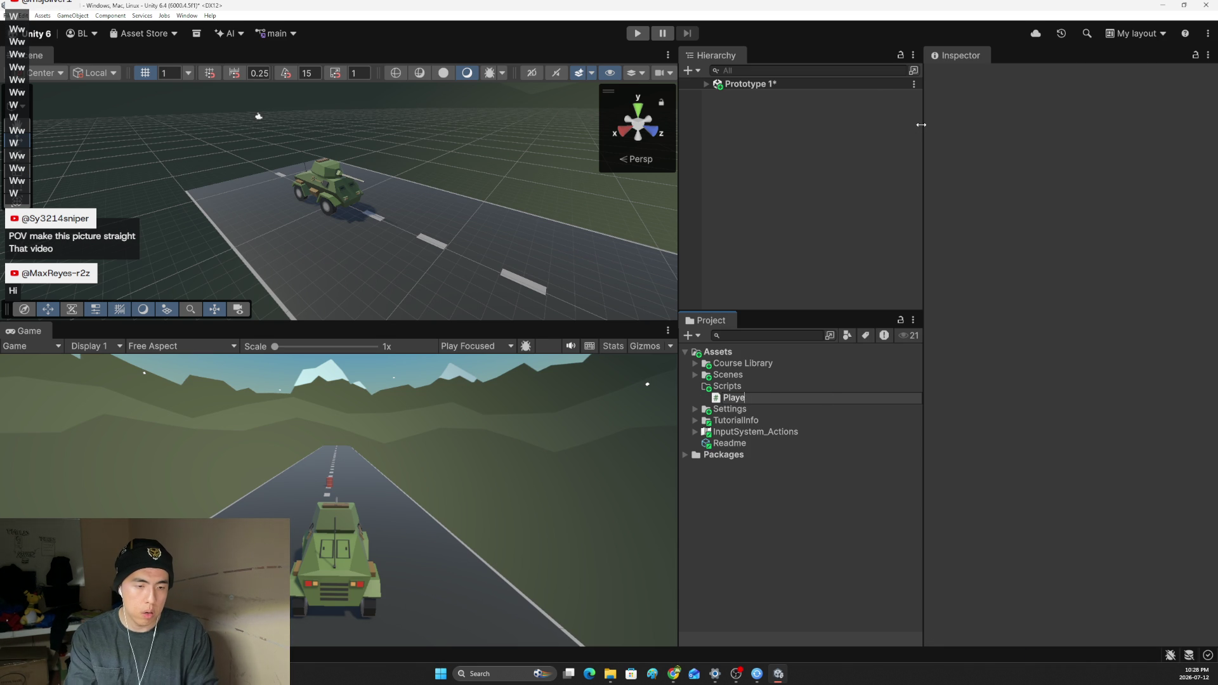
type("rControlle")
type("r")
key("Return")
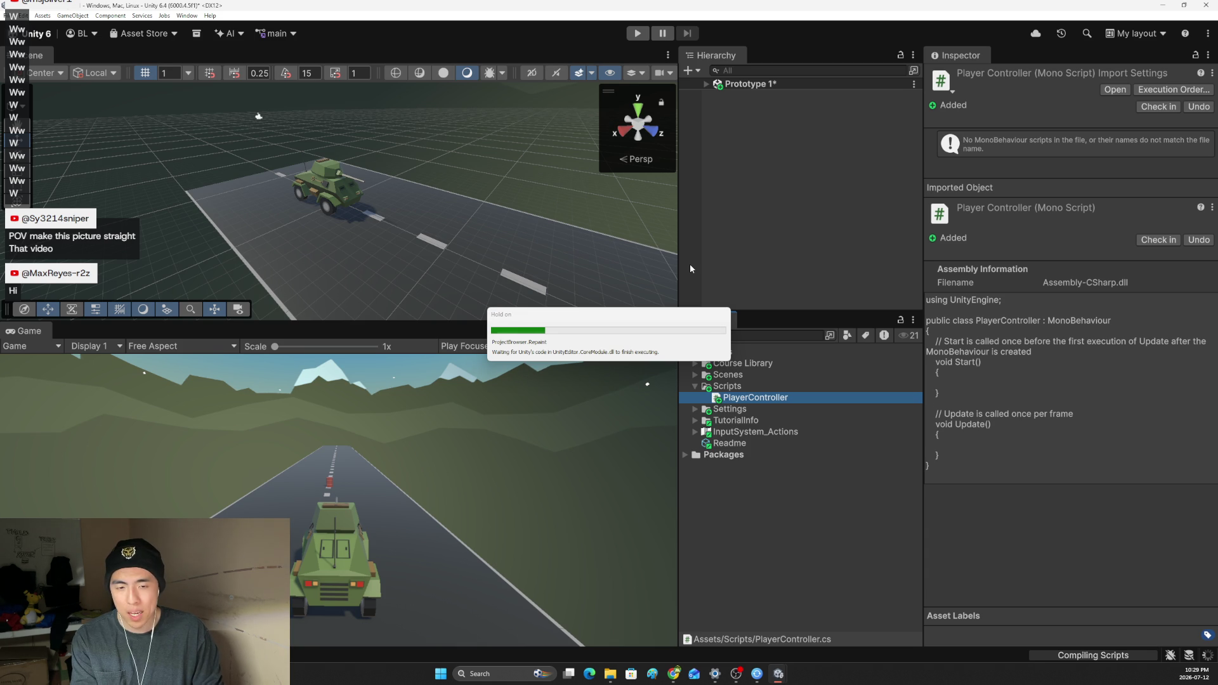
Select the Vehicle under Prototype 1 and add the Player Controller component to it.
left_click(684, 264)
right_click(724, 109)
left_click(703, 81)
left_click(704, 84)
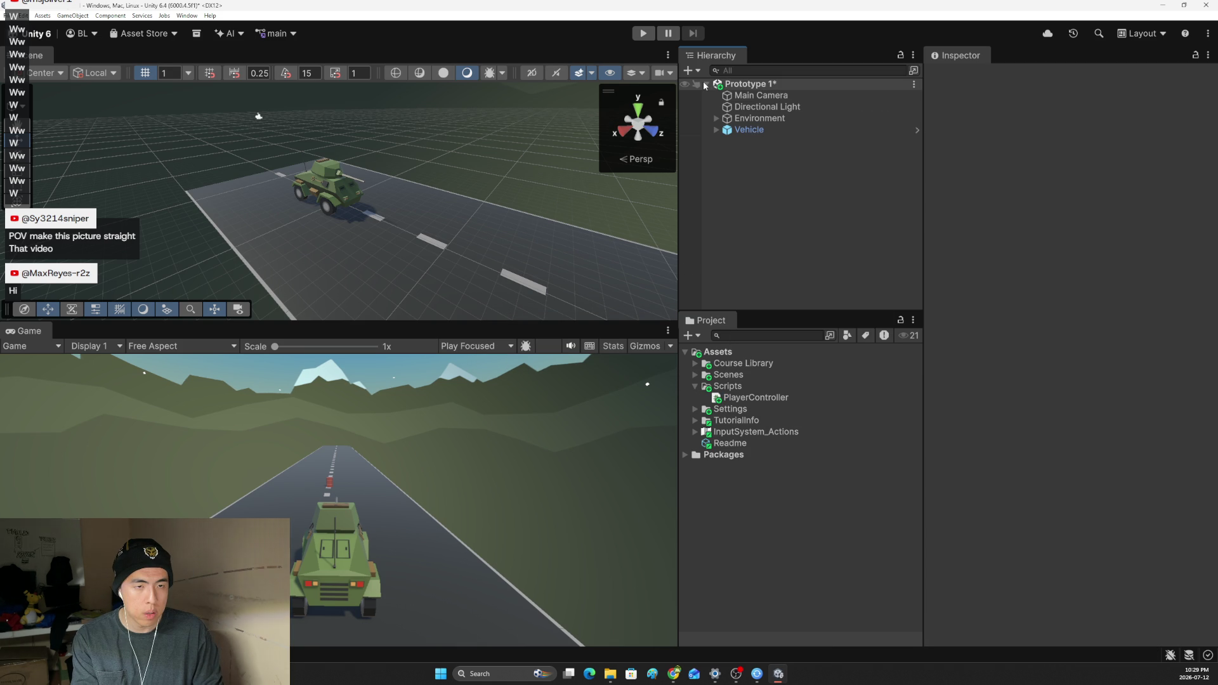
left_click(750, 130)
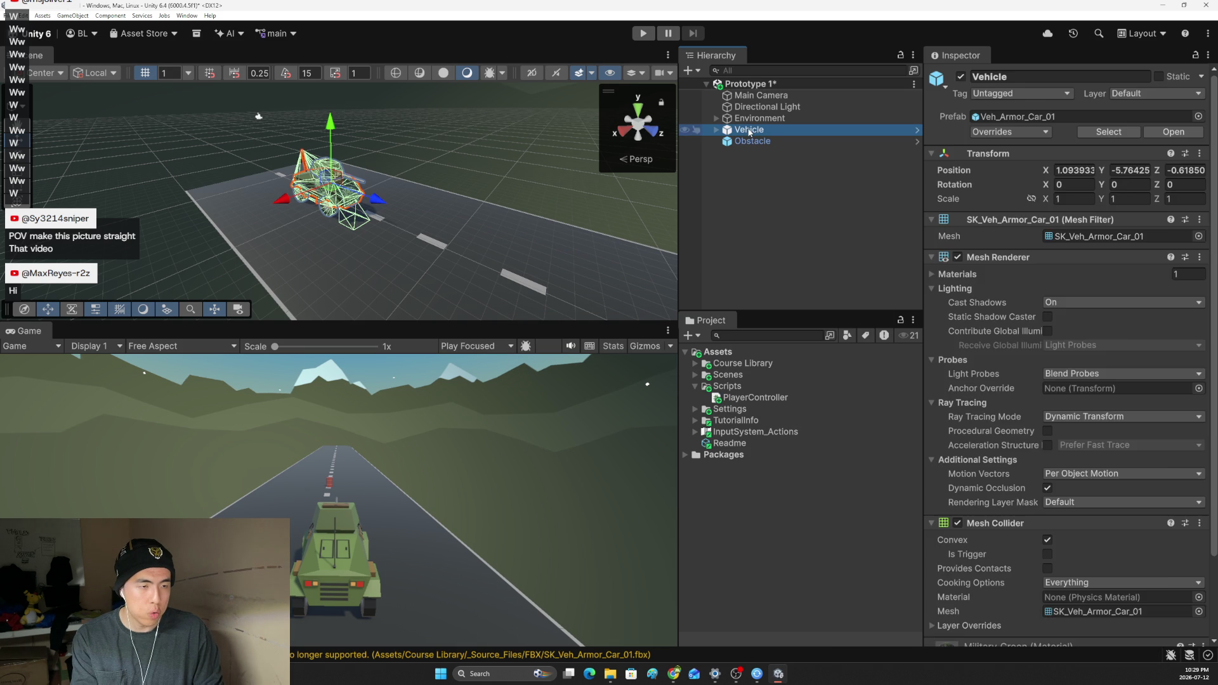
scroll(1028, 380, "down", 3)
left_click(1053, 628)
type("rigi")
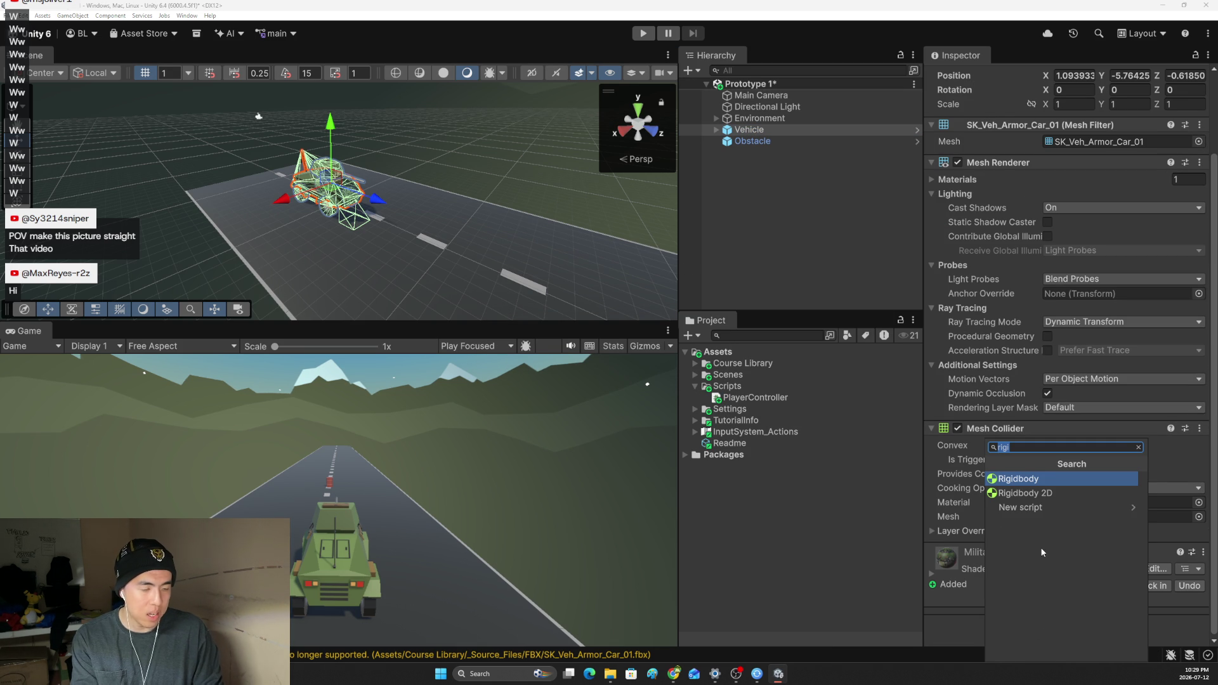
type("Player")
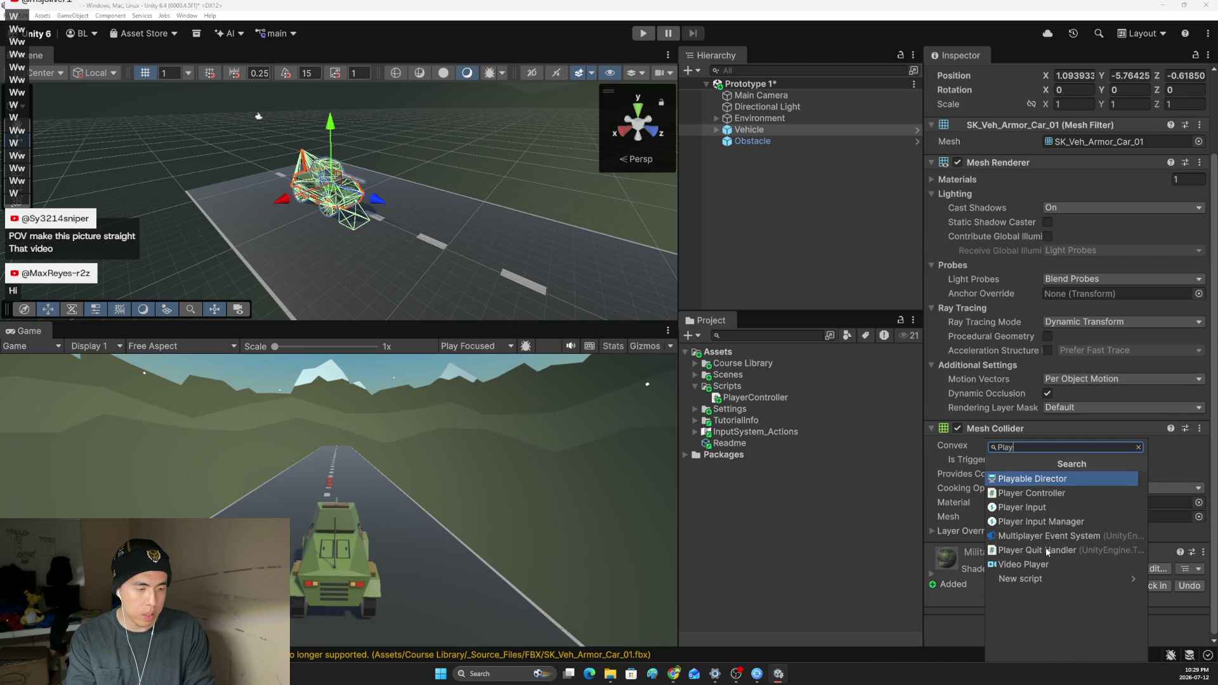
key("Return")
key("alt+Tab")
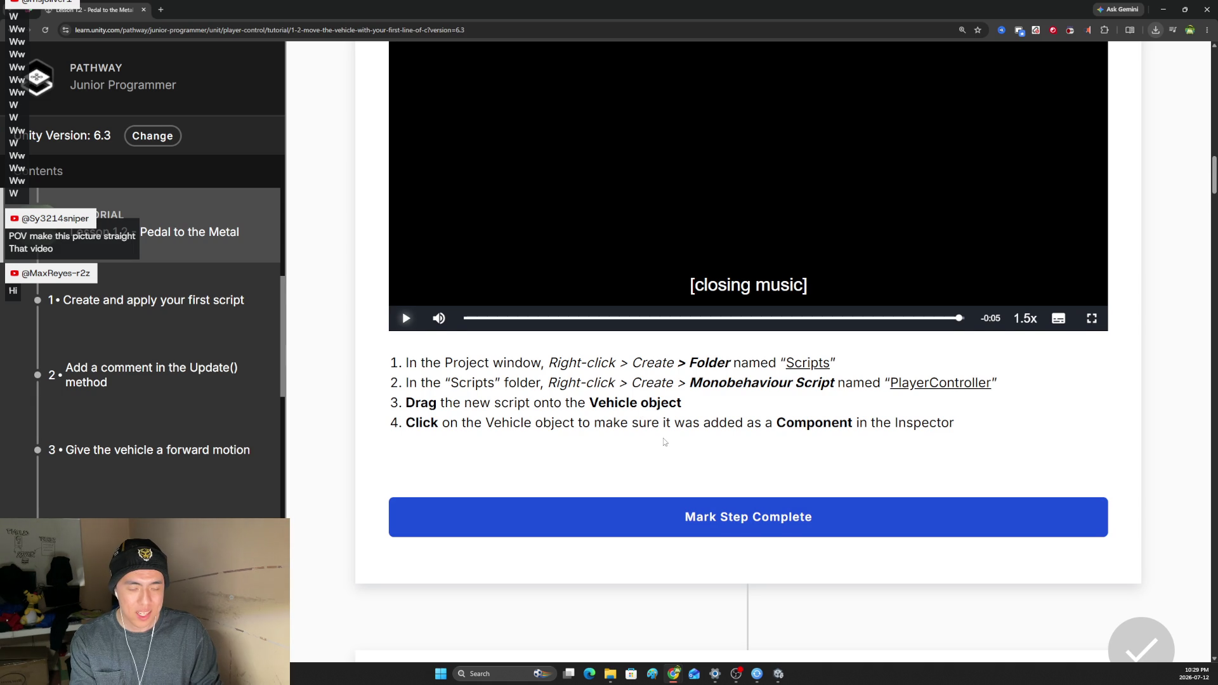
Play the step-2 lesson video and set its playback speed to 1.5x.
scroll(663, 438, "down", 10)
left_click(747, 400)
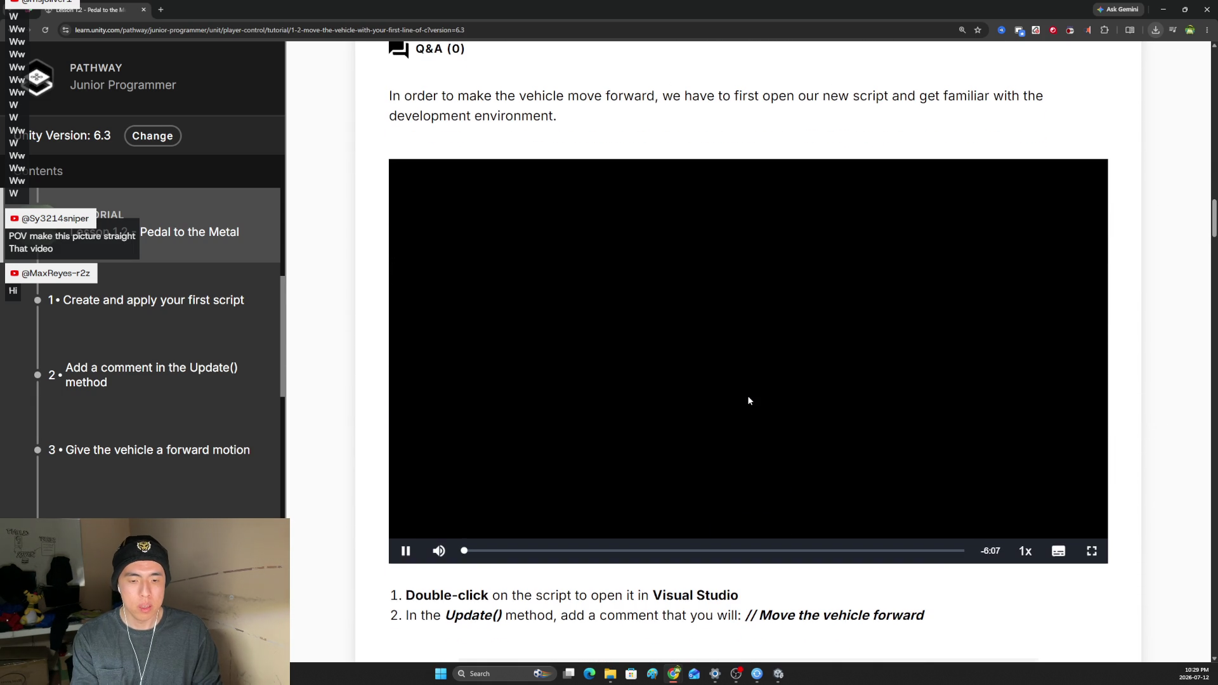
scroll(748, 413, "up", 1)
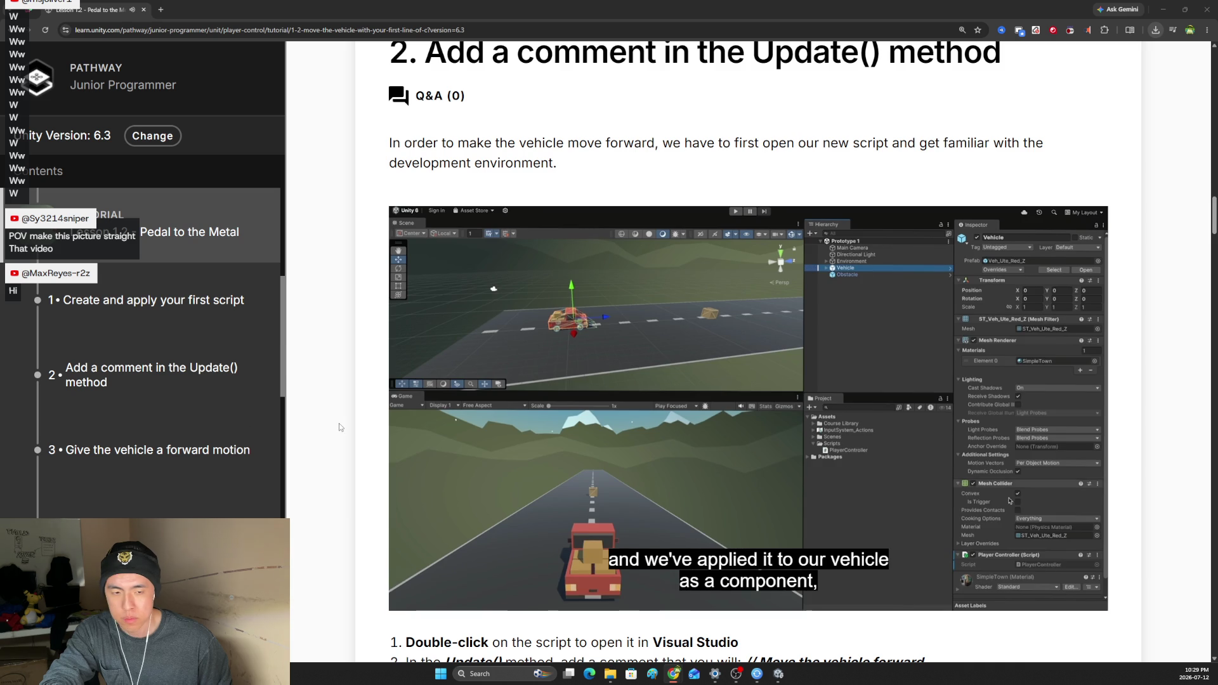
mouse_move(838, 527)
scroll(839, 527, "down", 1)
left_click(1025, 550)
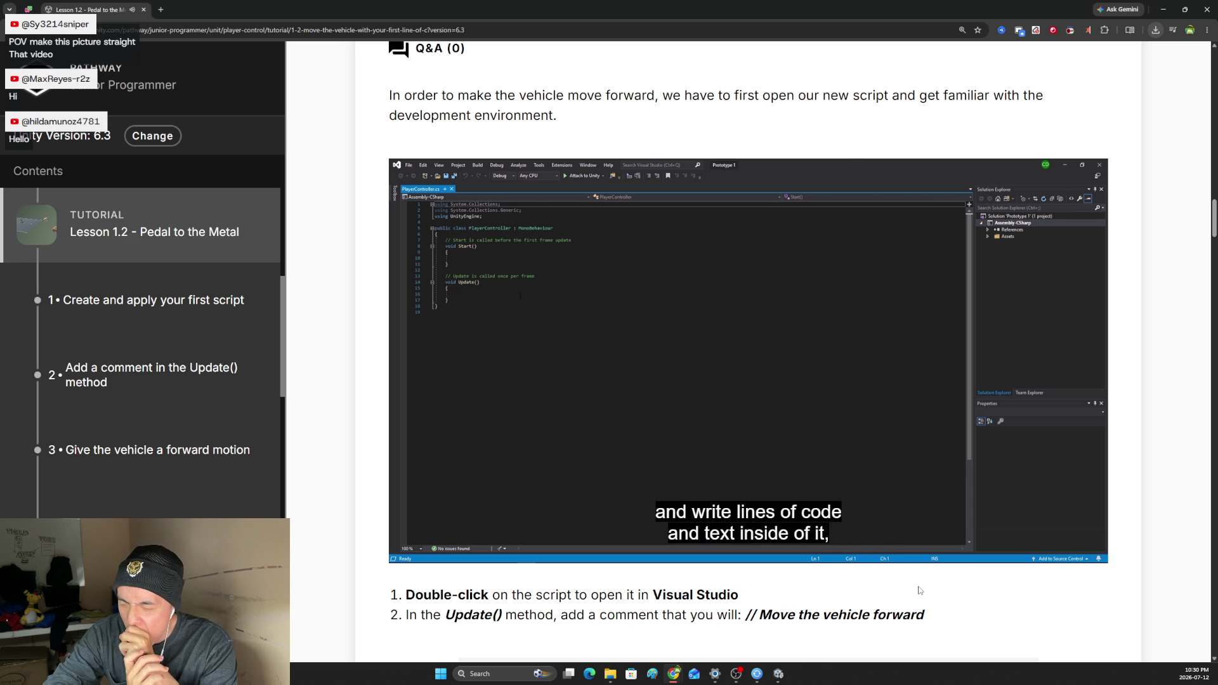
Raise the lesson video's volume from 26% up to full.
mouse_move(438, 547)
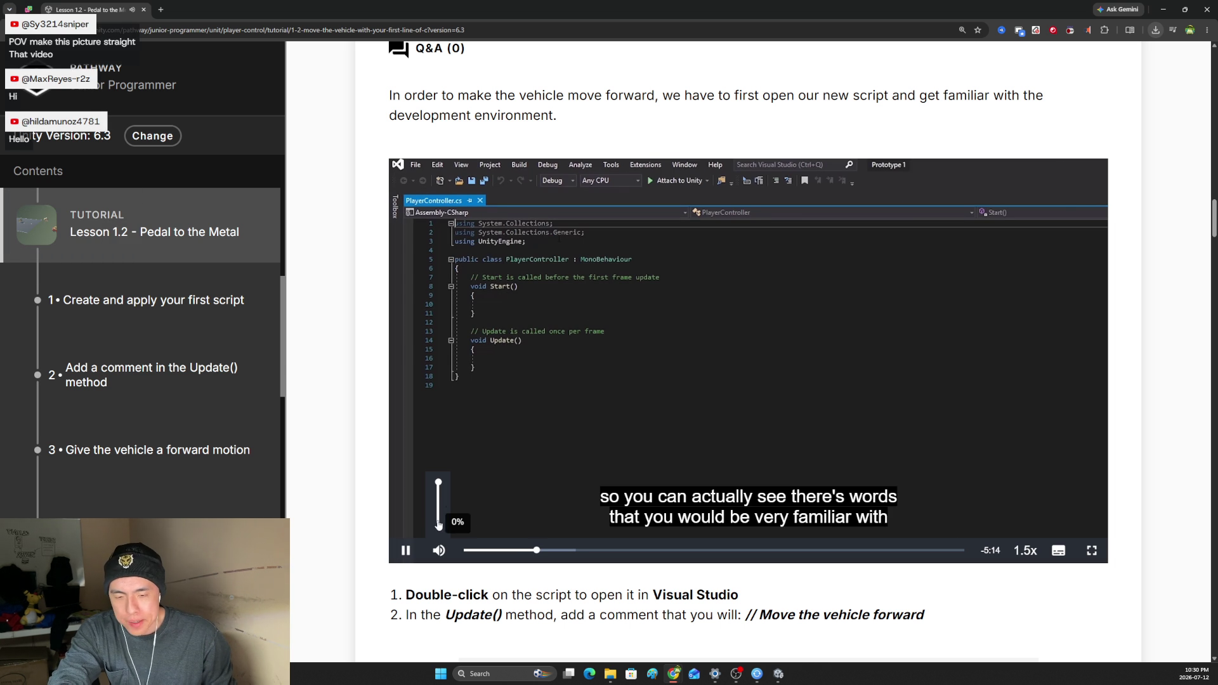
left_click_drag(438, 524, 441, 521)
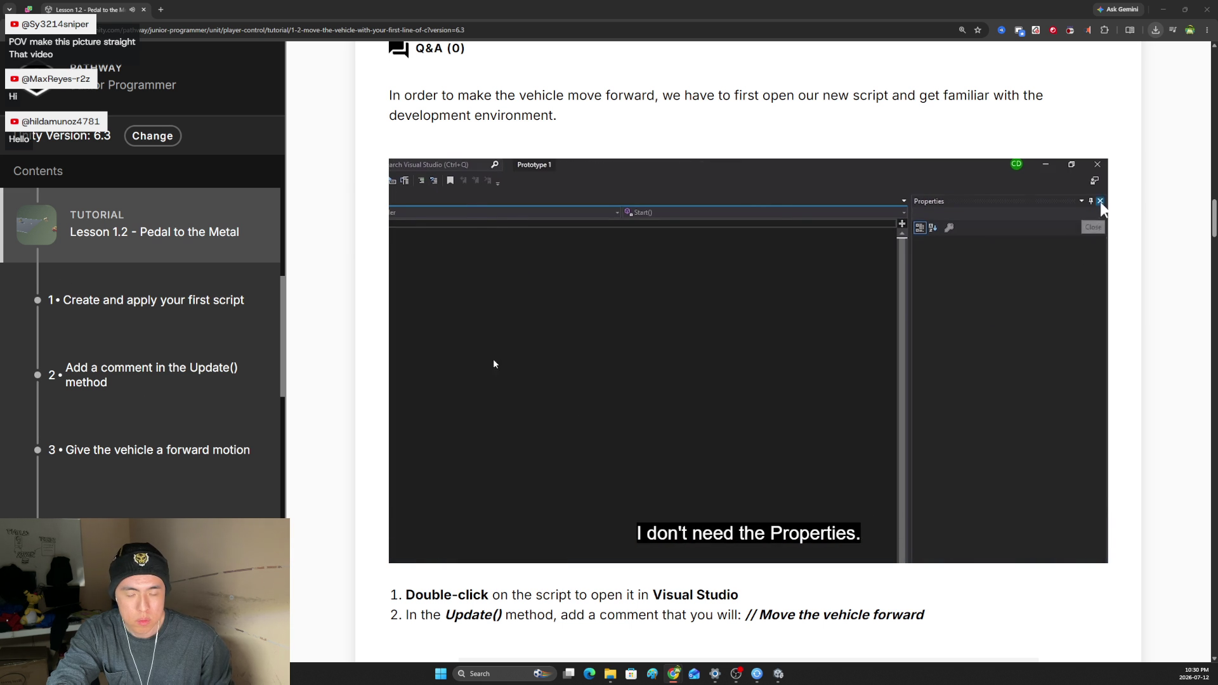
mouse_move(438, 550)
left_click(438, 518)
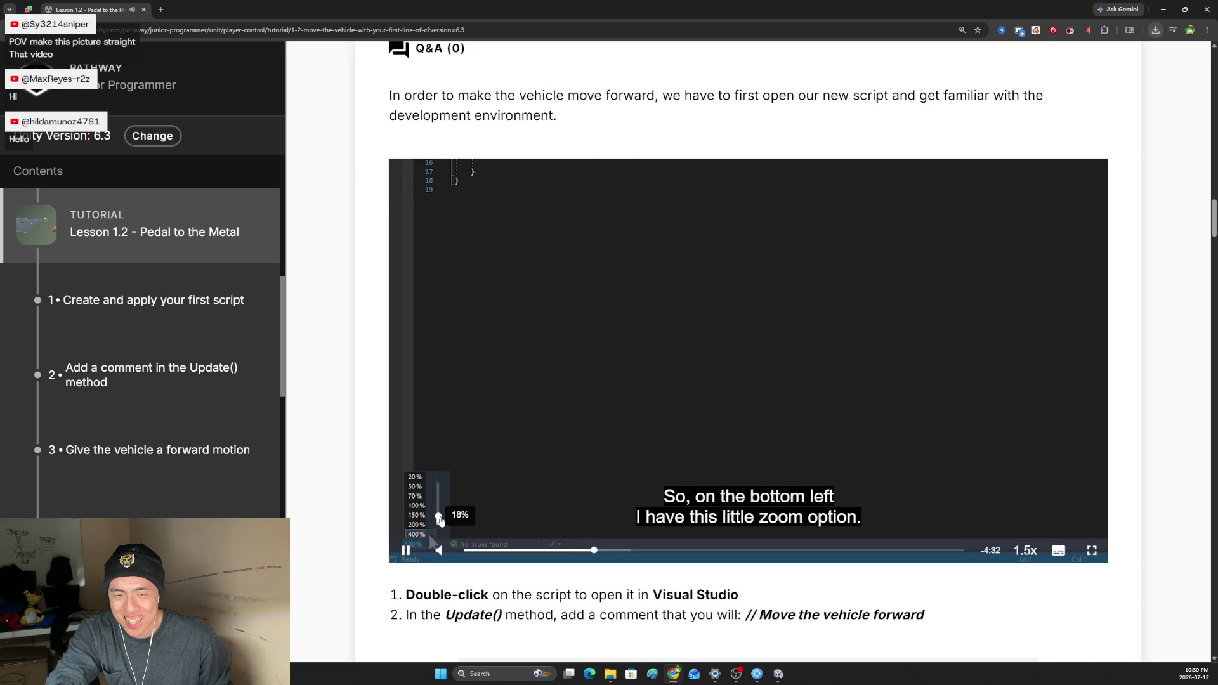
left_click_drag(439, 517, 437, 469)
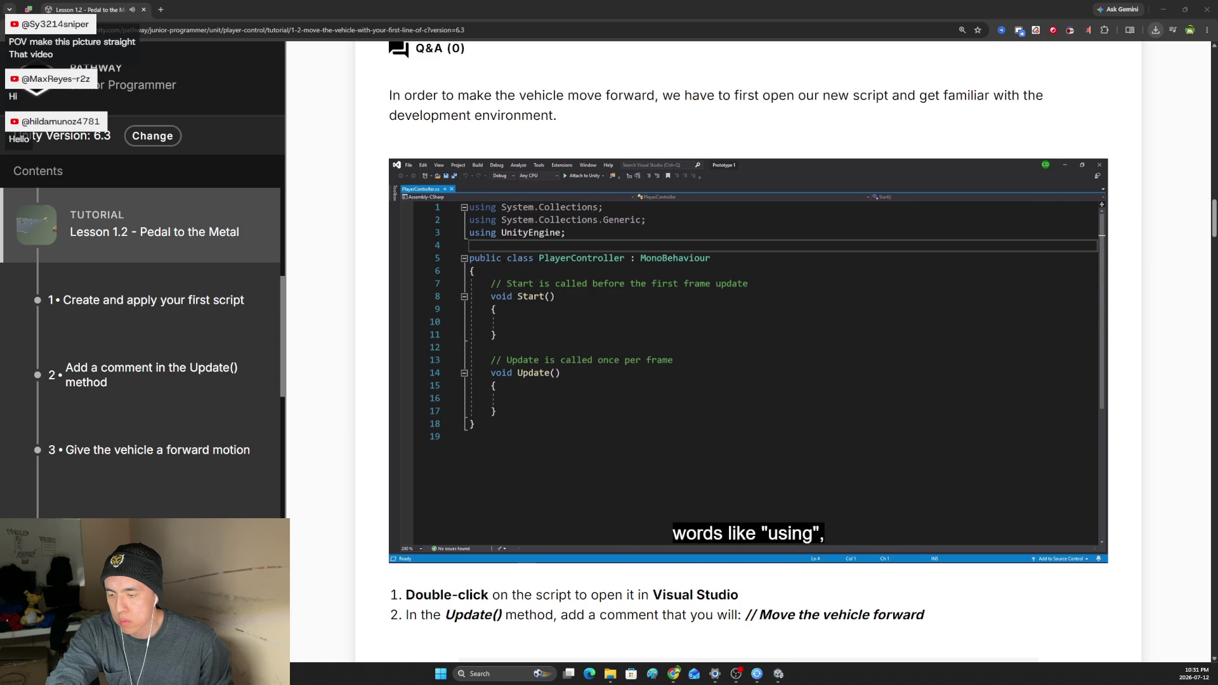
Briefly show the desktop and return, then readjust the video's volume slider.
key("super+d")
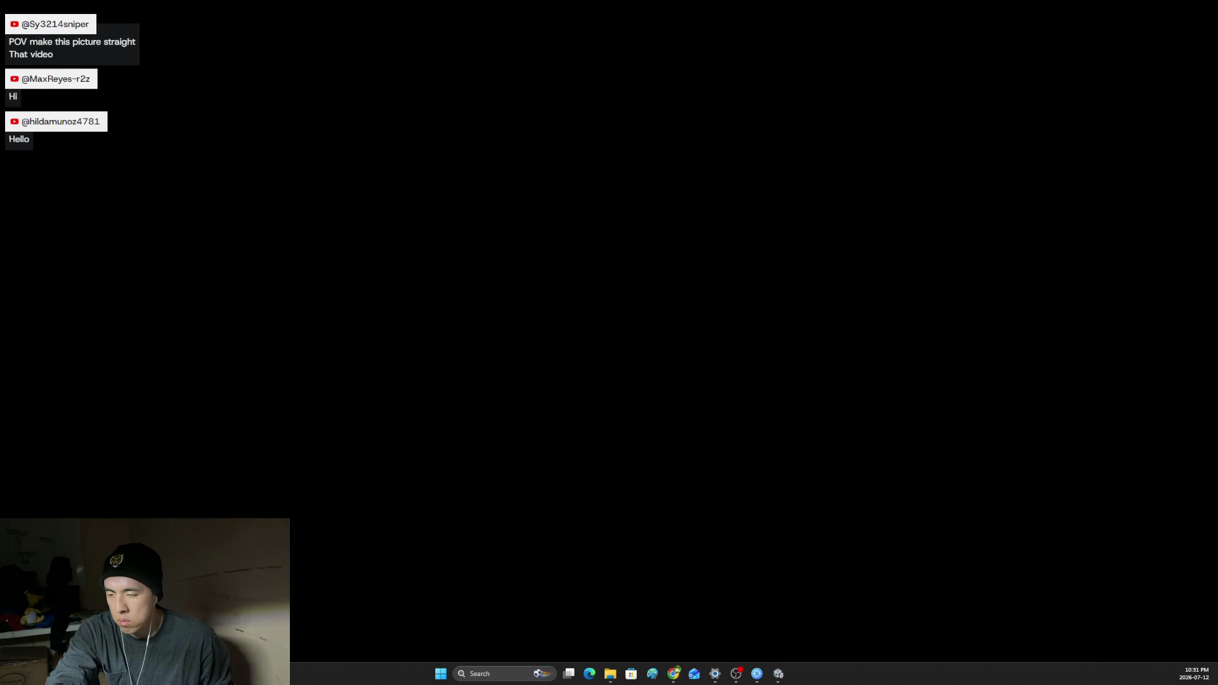
key("super+d")
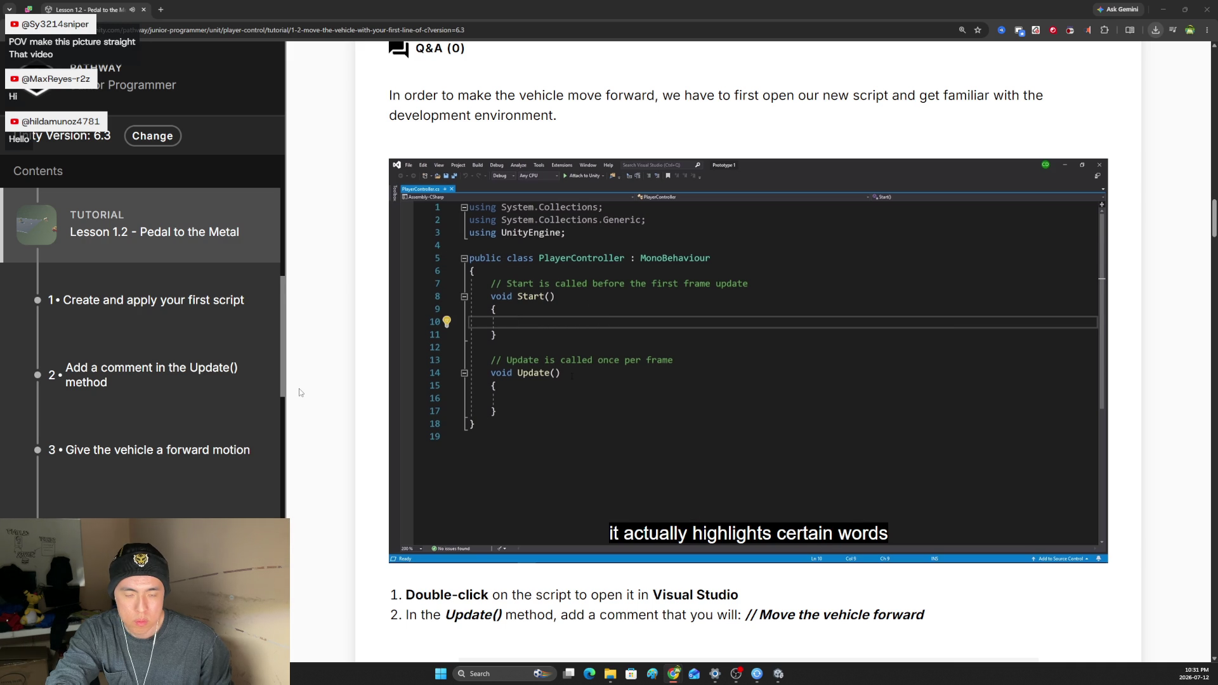
mouse_move(686, 558)
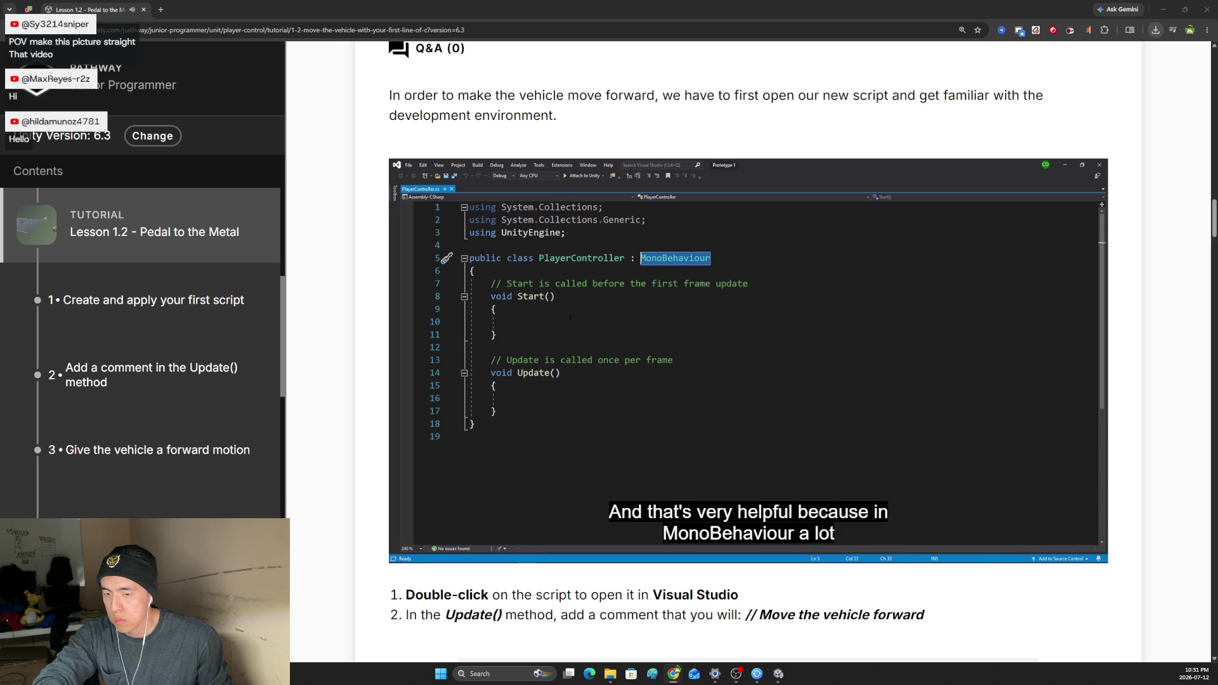
left_click_drag(445, 501, 450, 520)
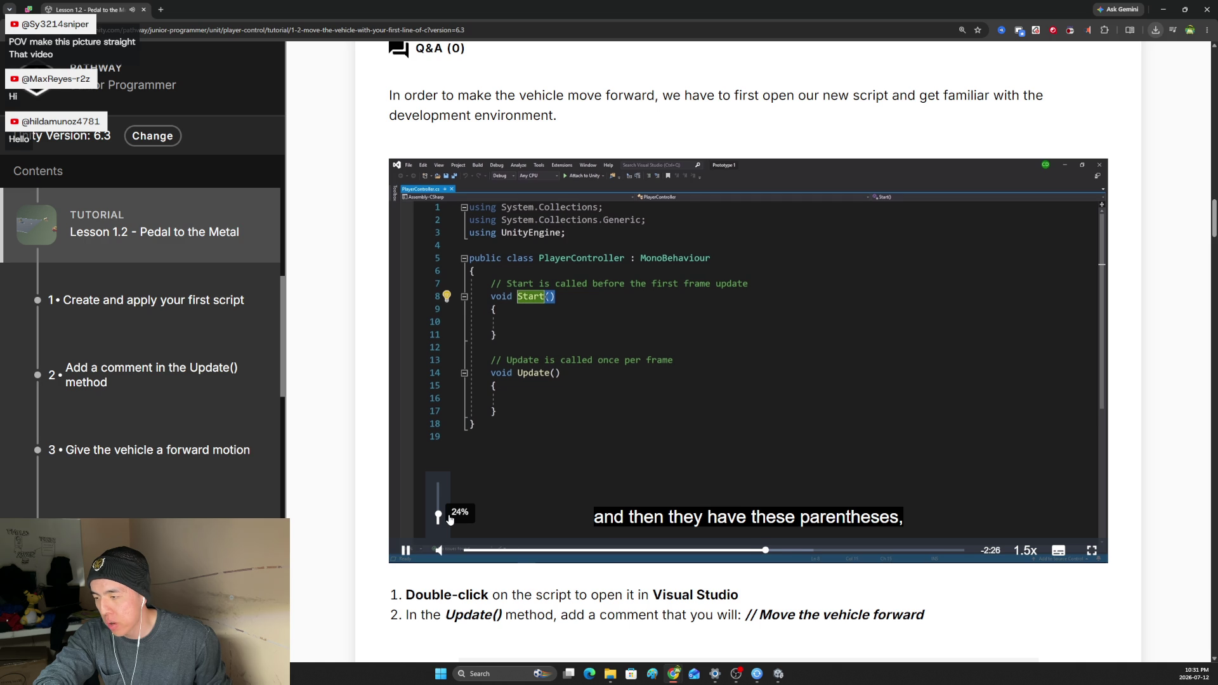
mouse_move(450, 521)
left_mouse_down()
mouse_move(439, 482)
mouse_move(443, 520)
left_mouse_up()
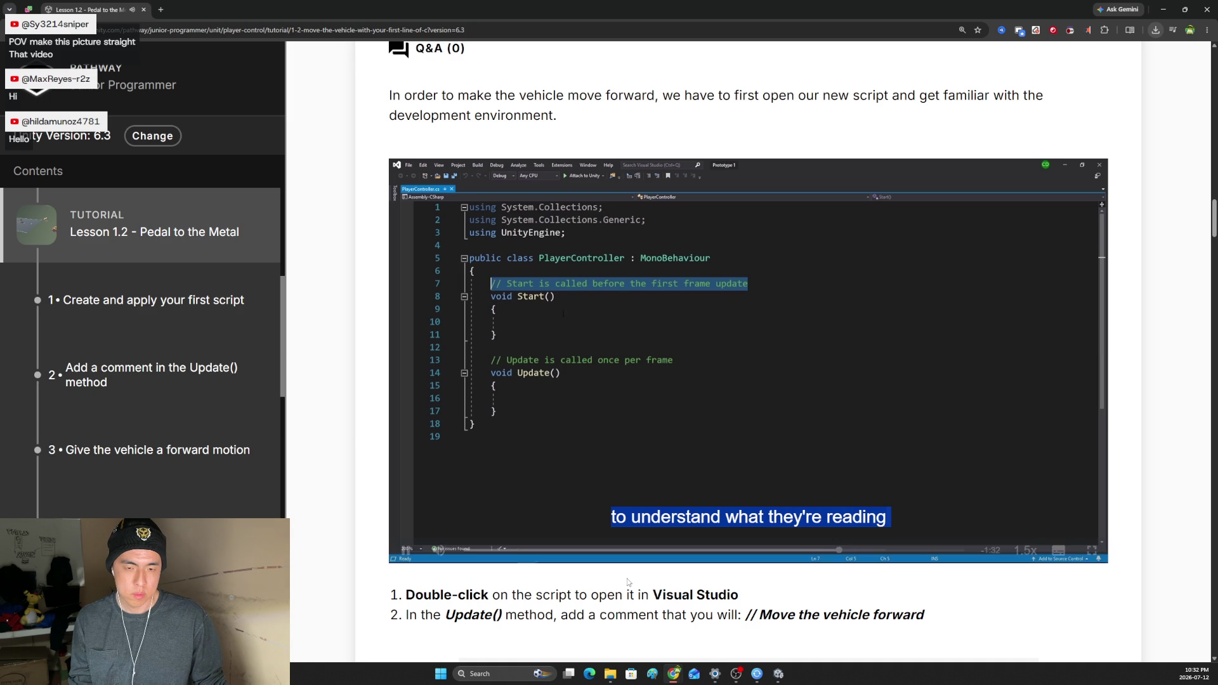
mouse_move(438, 549)
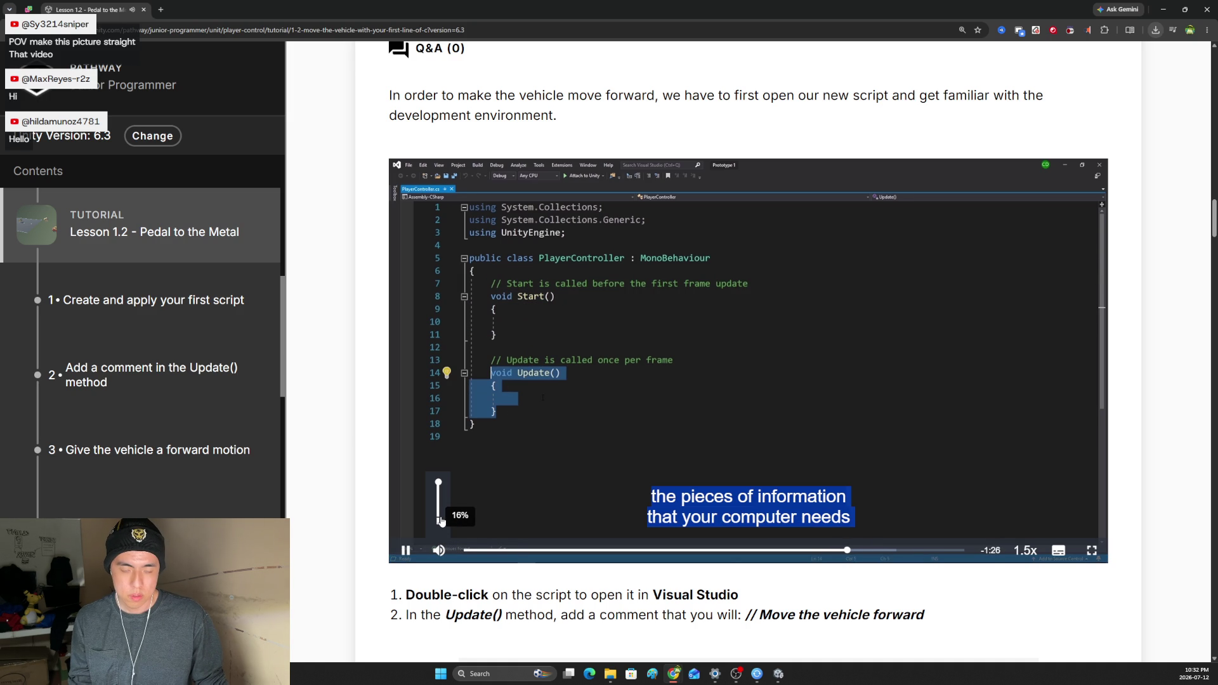
Raise the video volume to about half, let it end, view the code example, then go to Unity.
left_click_drag(442, 521, 436, 519)
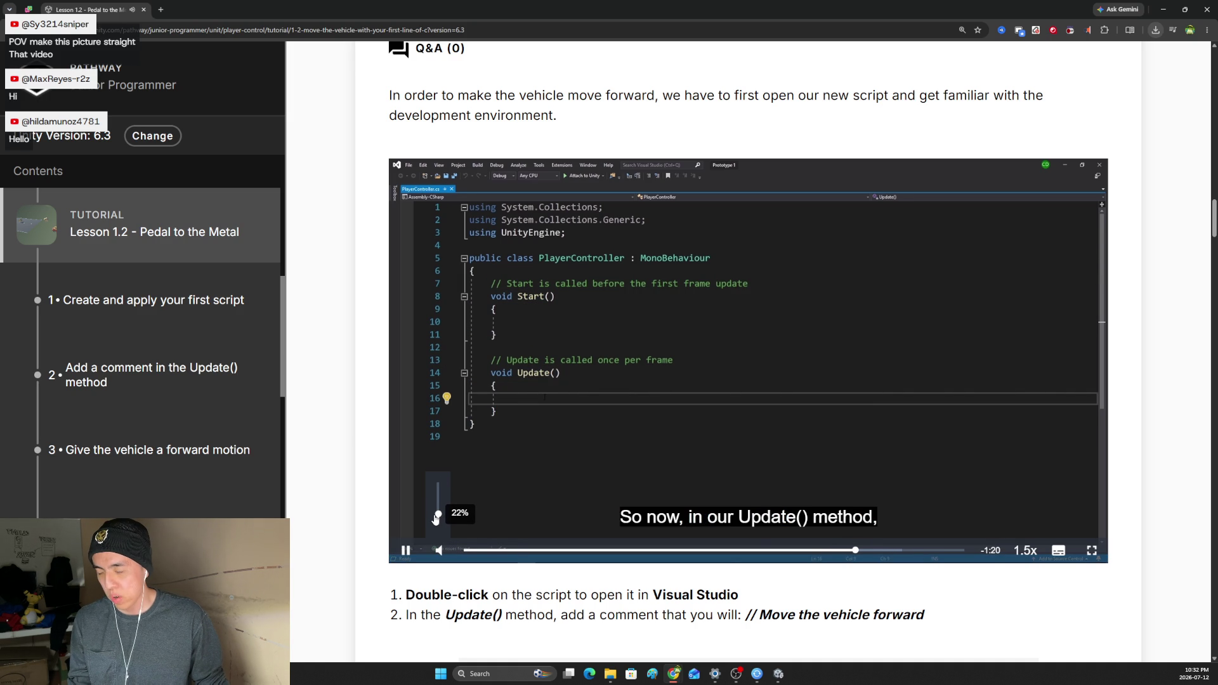
left_click_drag(436, 520, 441, 518)
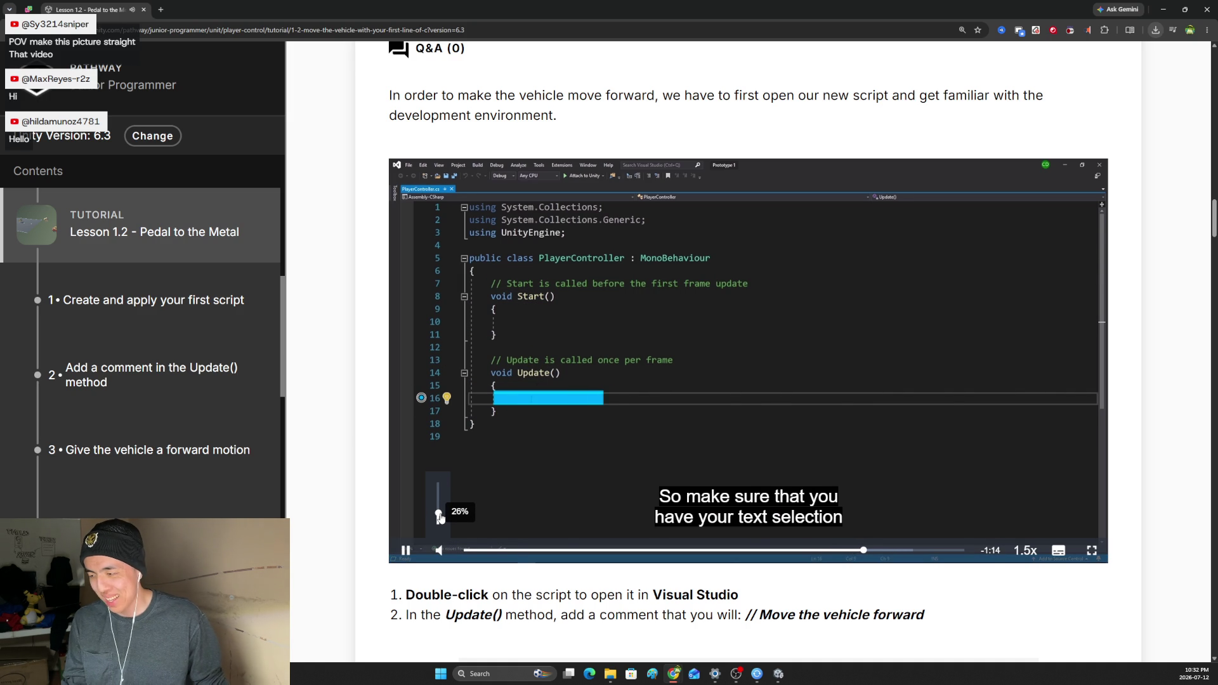
left_click_drag(440, 519, 438, 505)
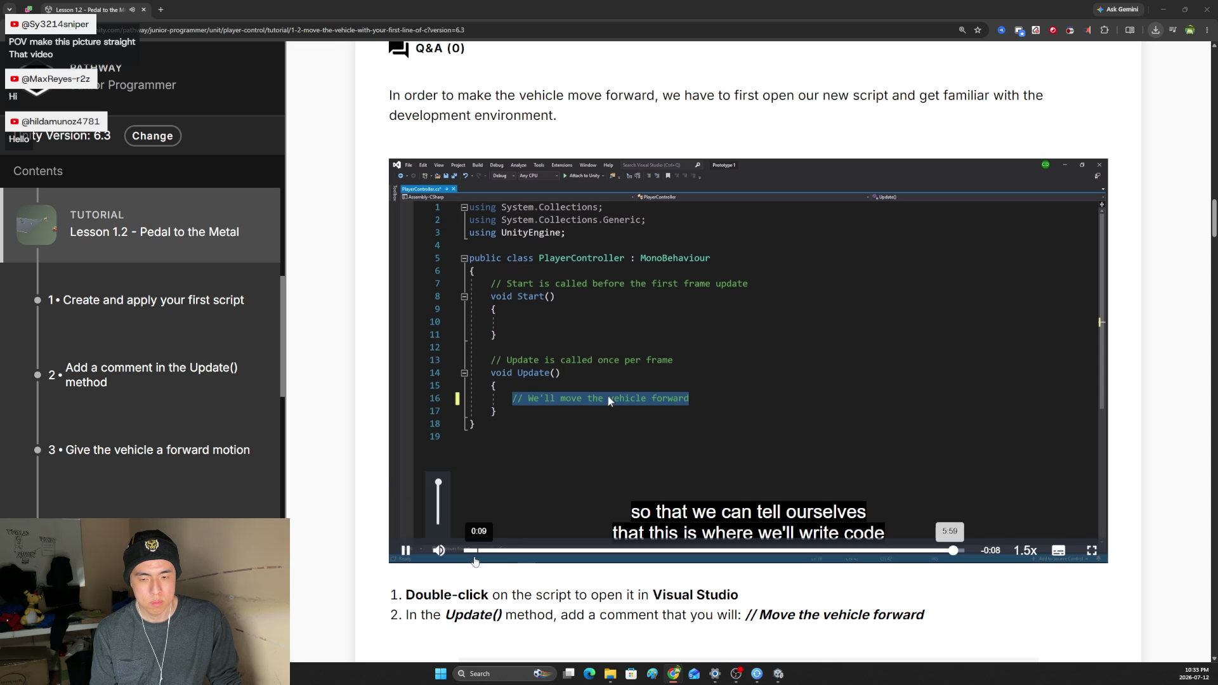
mouse_move(439, 549)
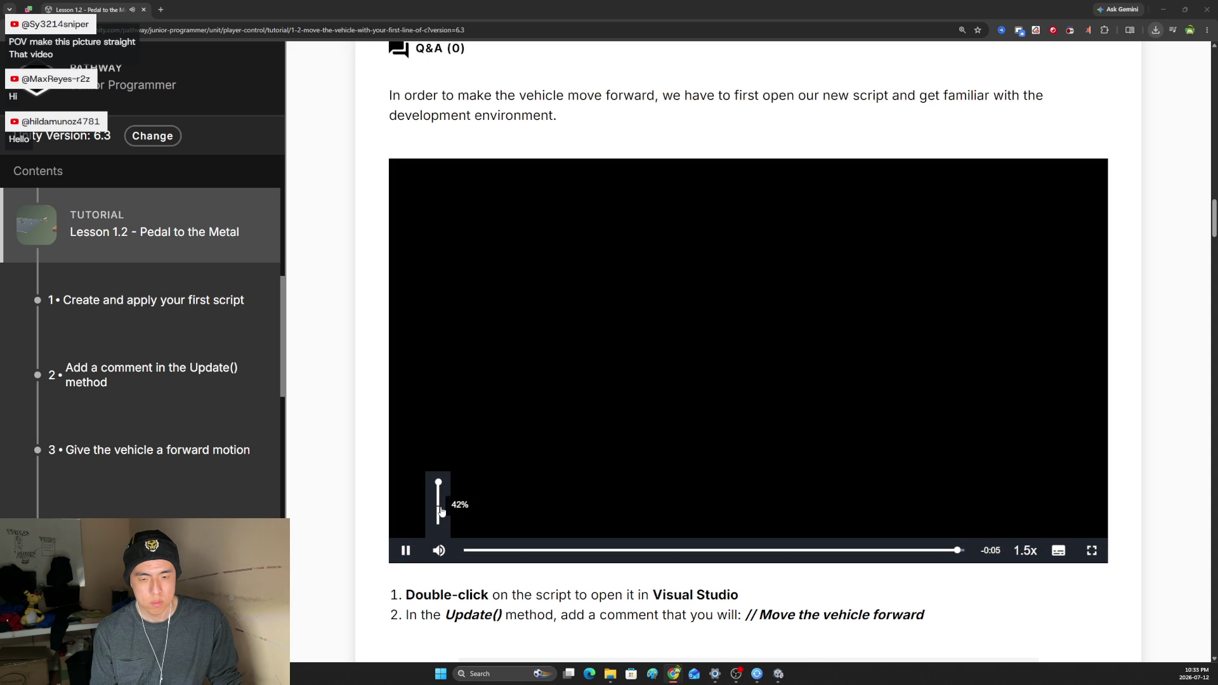
scroll(411, 489, "down", 2)
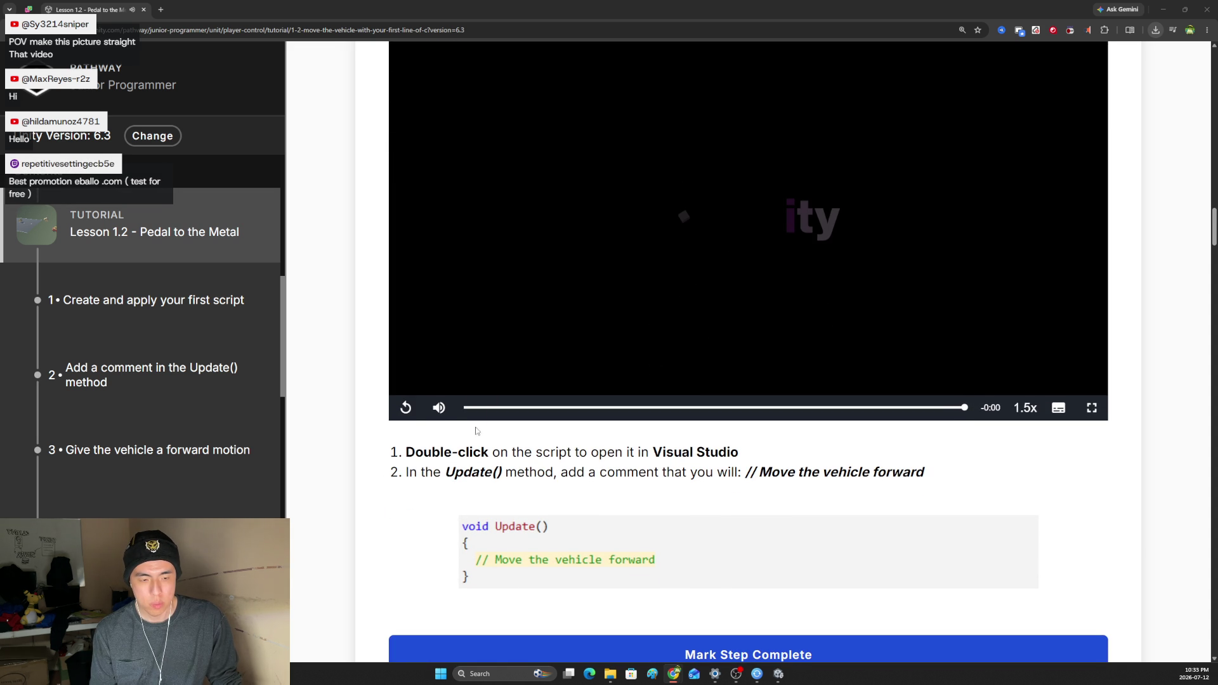
left_click(778, 675)
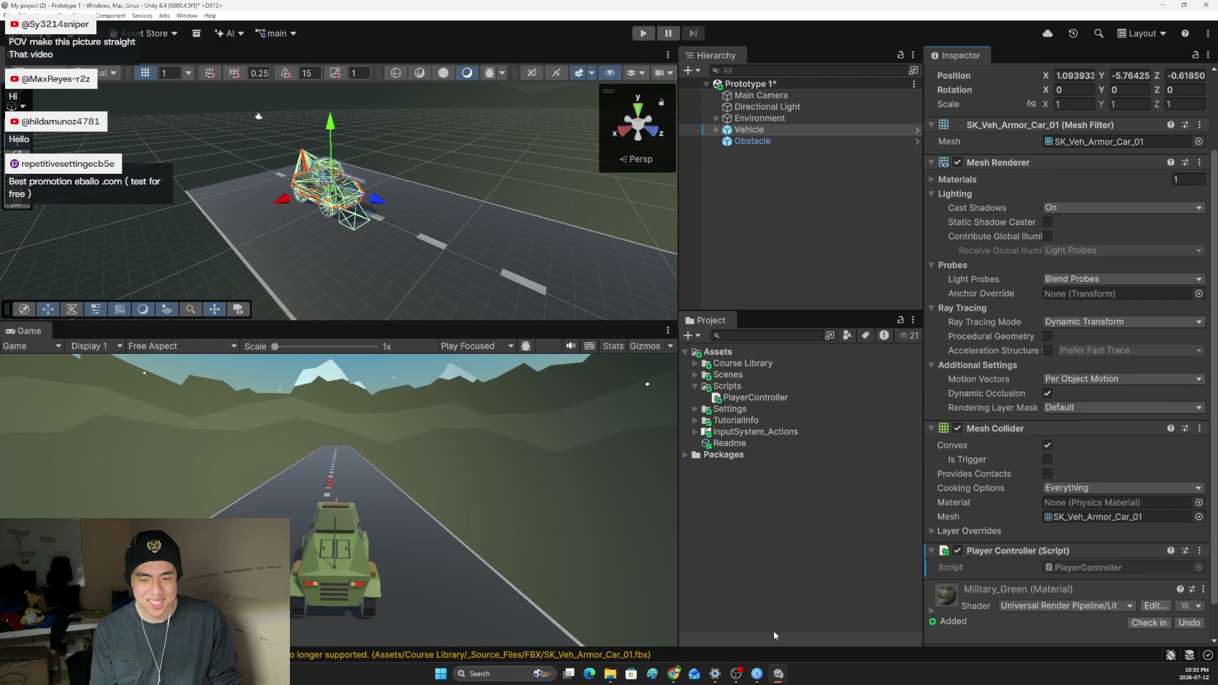
Open PlayerController from the Scripts folder in VS Code and hide the chat panel.
left_click(744, 403)
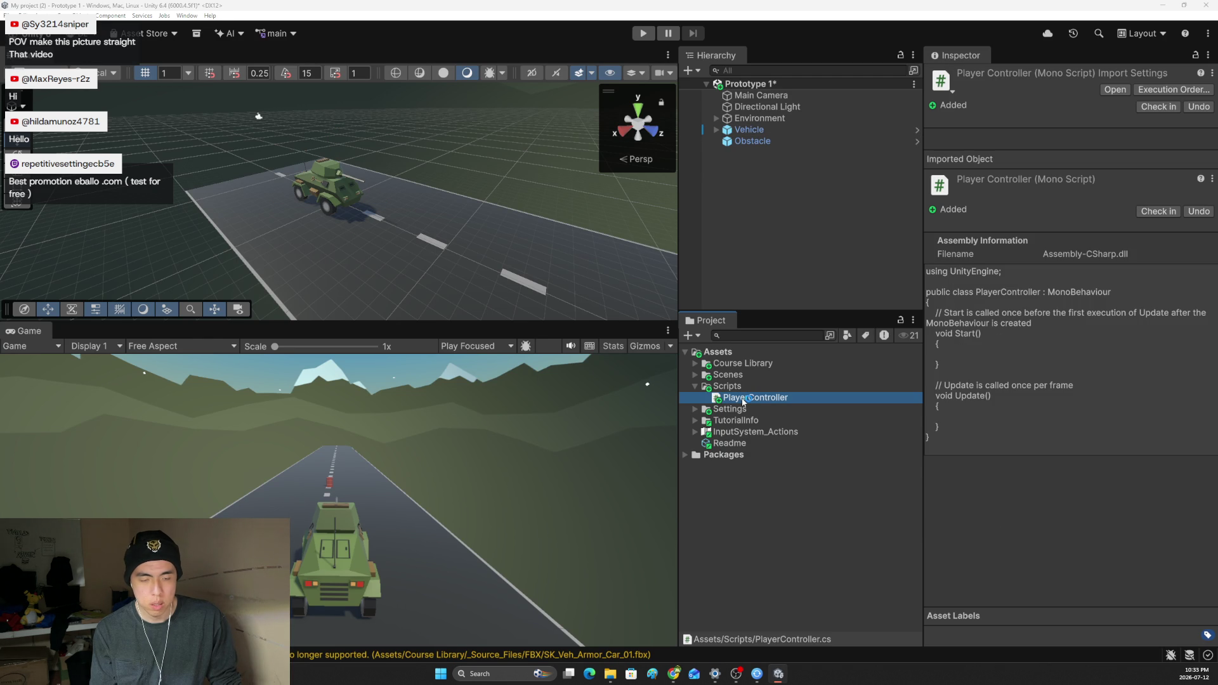
double_click(744, 402)
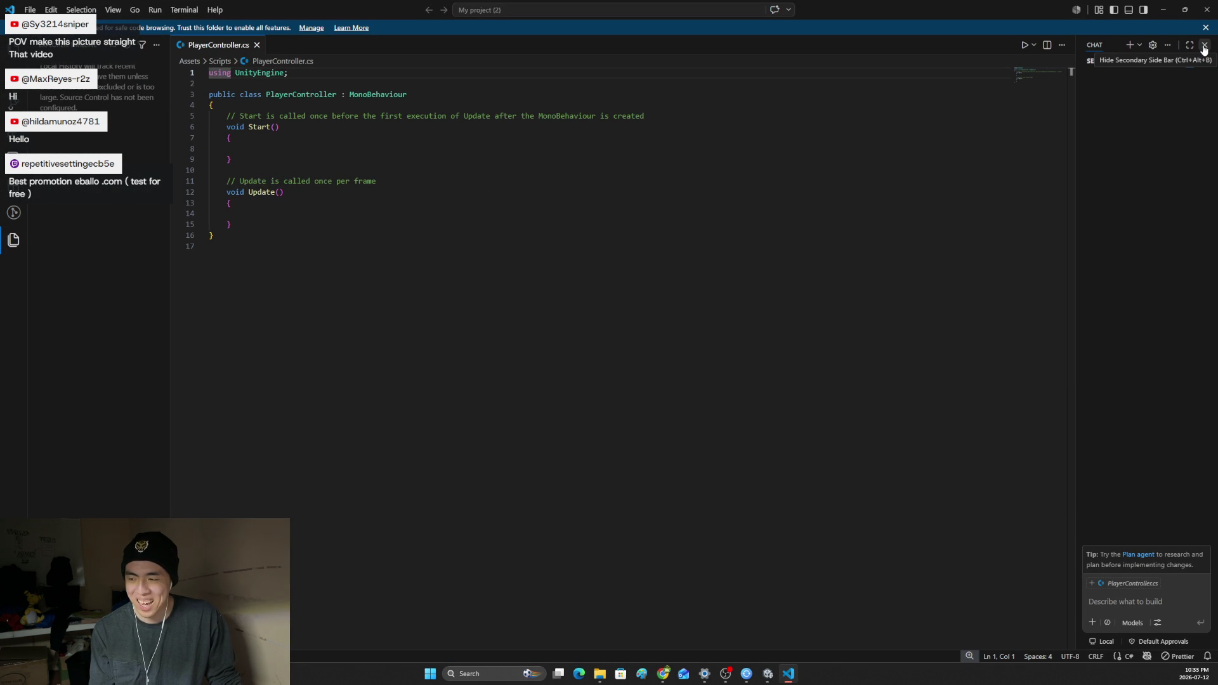
left_click(1205, 45)
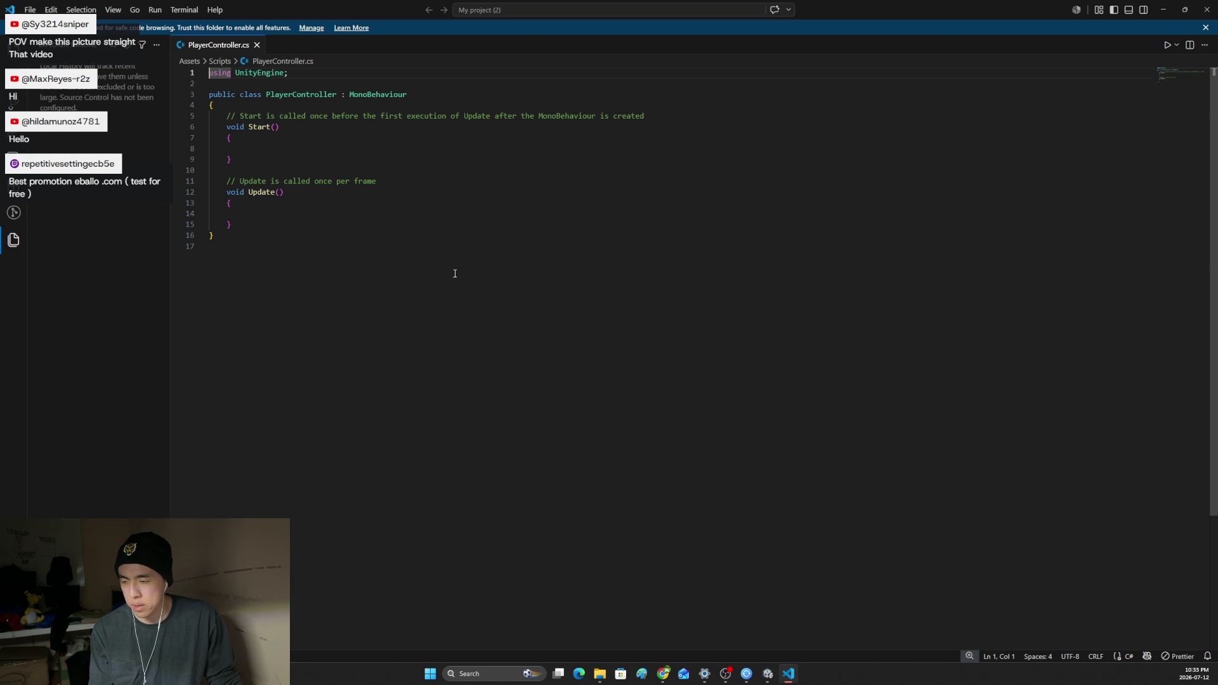
Write '//Move vehicle forward' on the empty line in Update() and save the script.
key("alt+Tab")
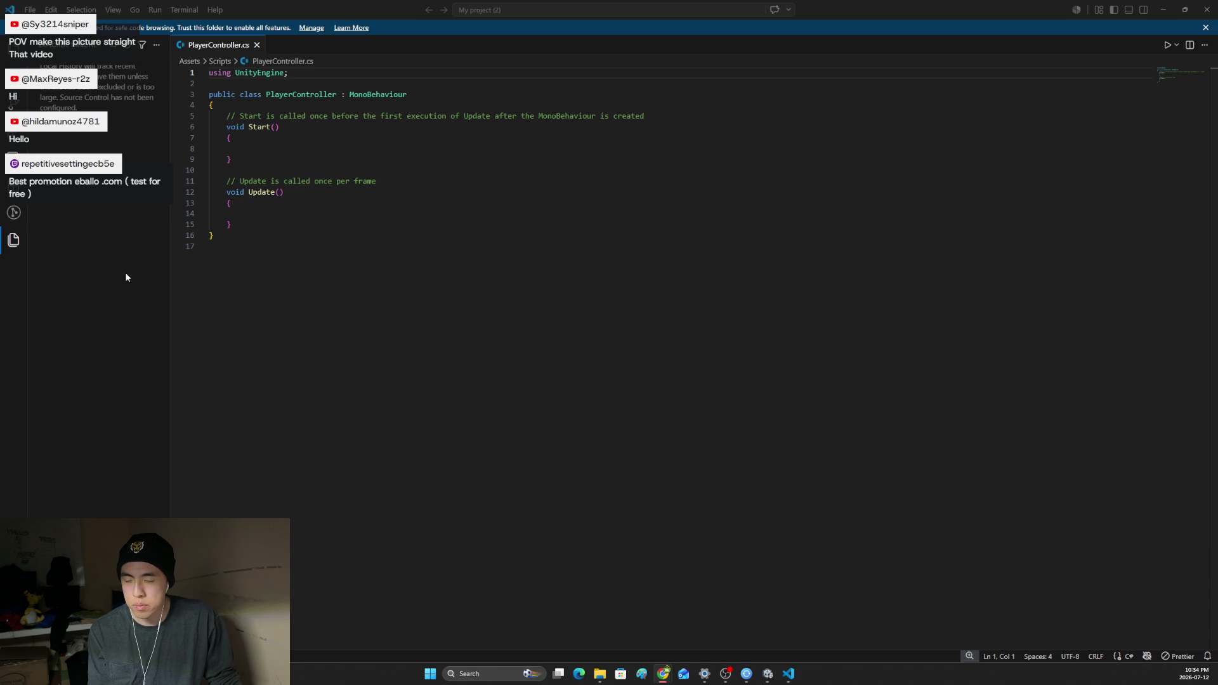
left_click(273, 217)
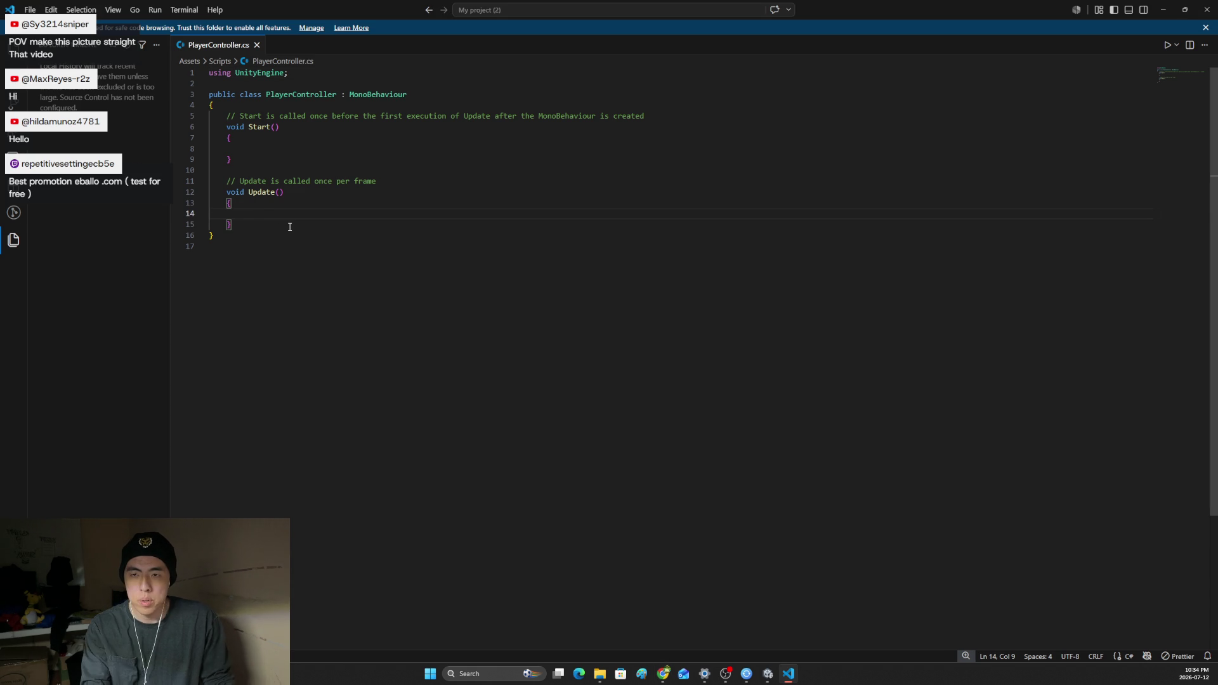
type("//")
key("alt+Tab")
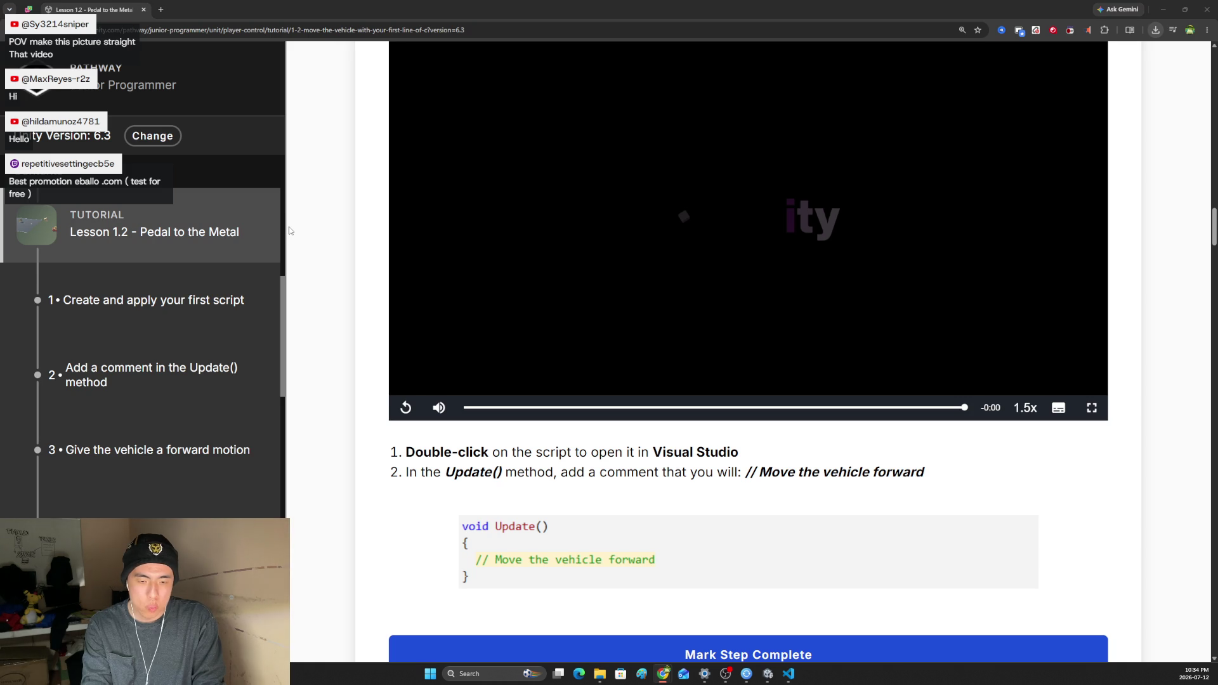
key("alt+Tab")
type("Move vehicle forward")
key("ctrl+s")
Delete the parentheses after the Update method name.
key("Down")
left_click(316, 193)
key("BackSpace")
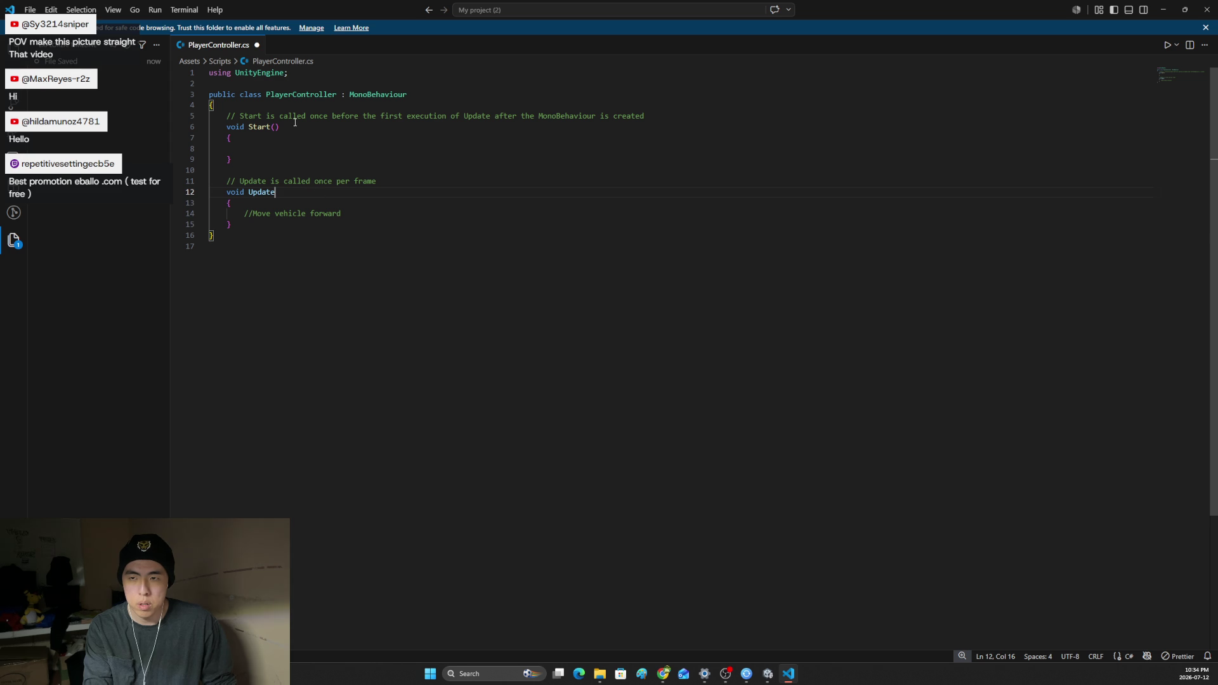
Trust the project folder on the Workspace Trust page, then close that page.
left_click(317, 29)
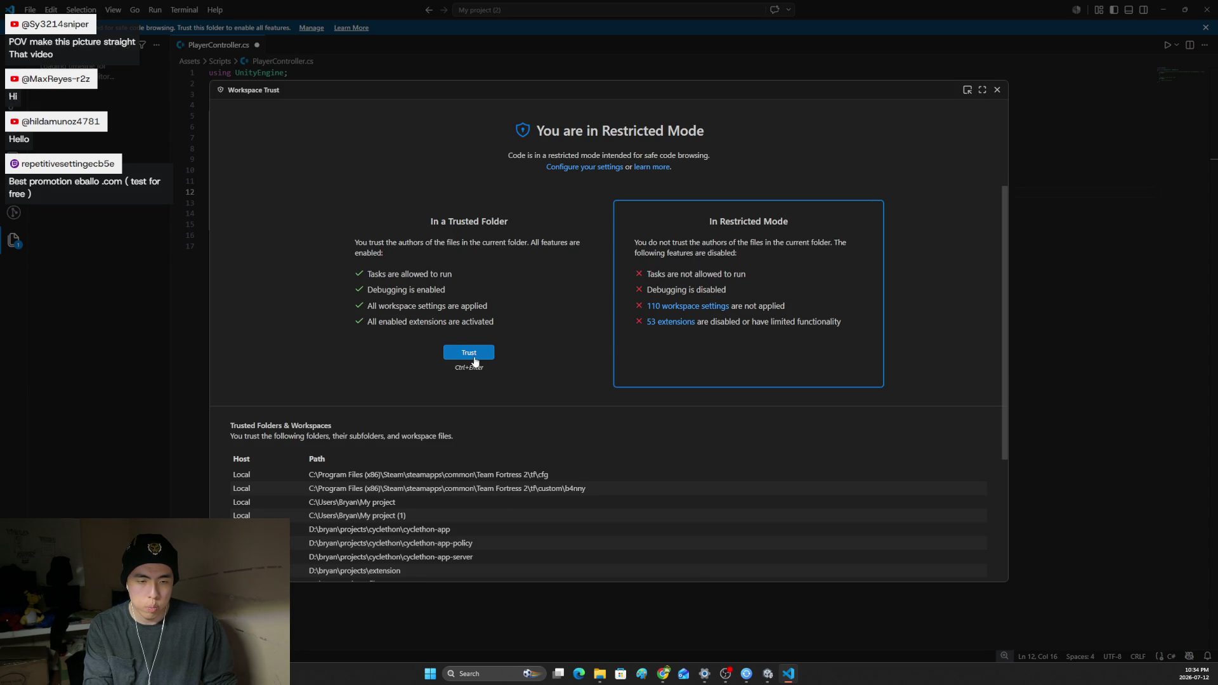
left_click(476, 361)
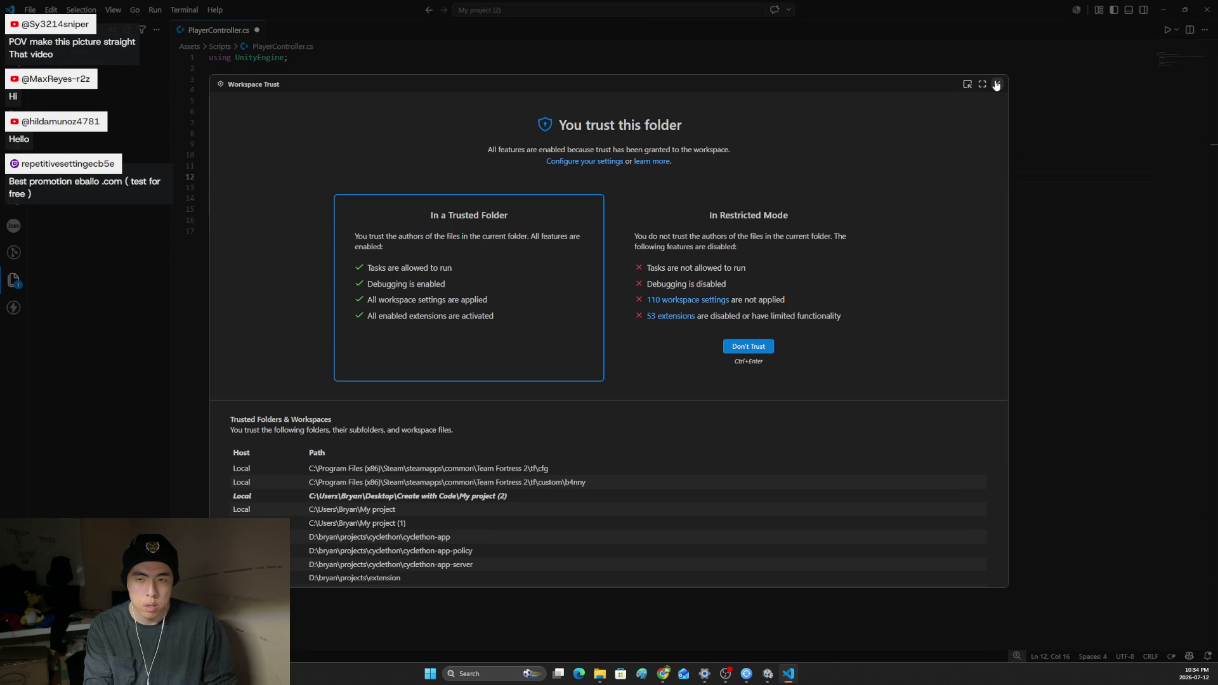
left_click(996, 85)
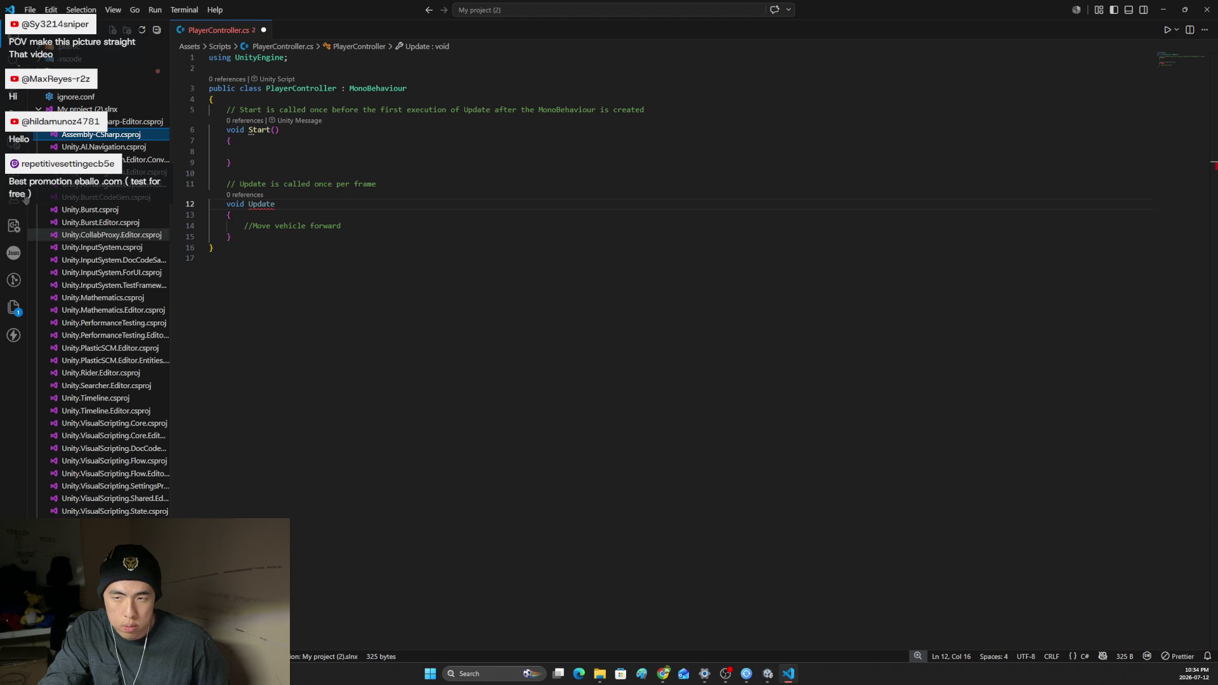
Hide the Explorer, retype '()' after Update, and remove the stray transform text.
left_click(13, 45)
type("()")
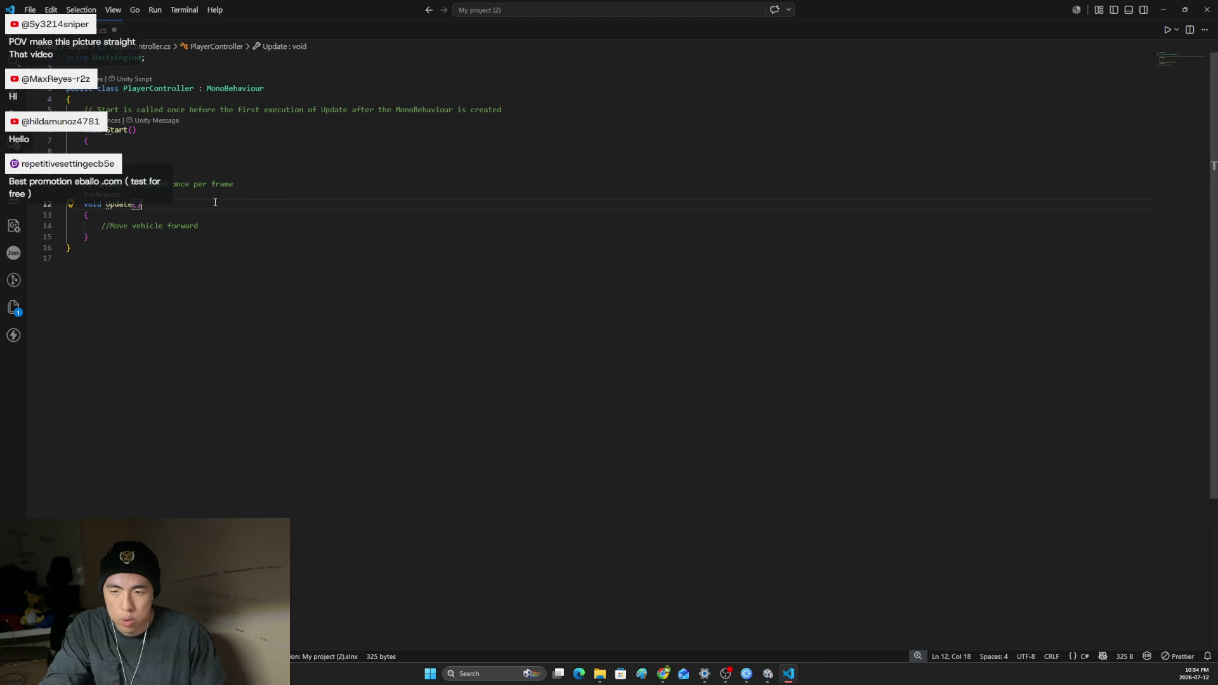
left_click(217, 227)
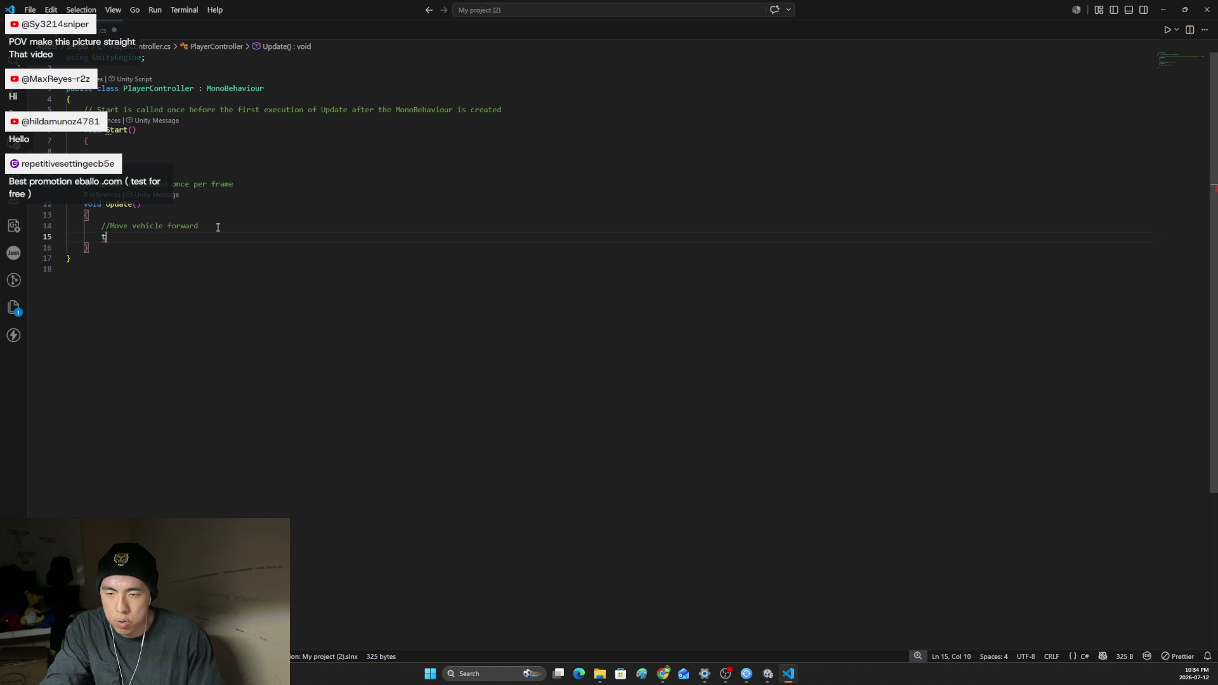
type("ransform.")
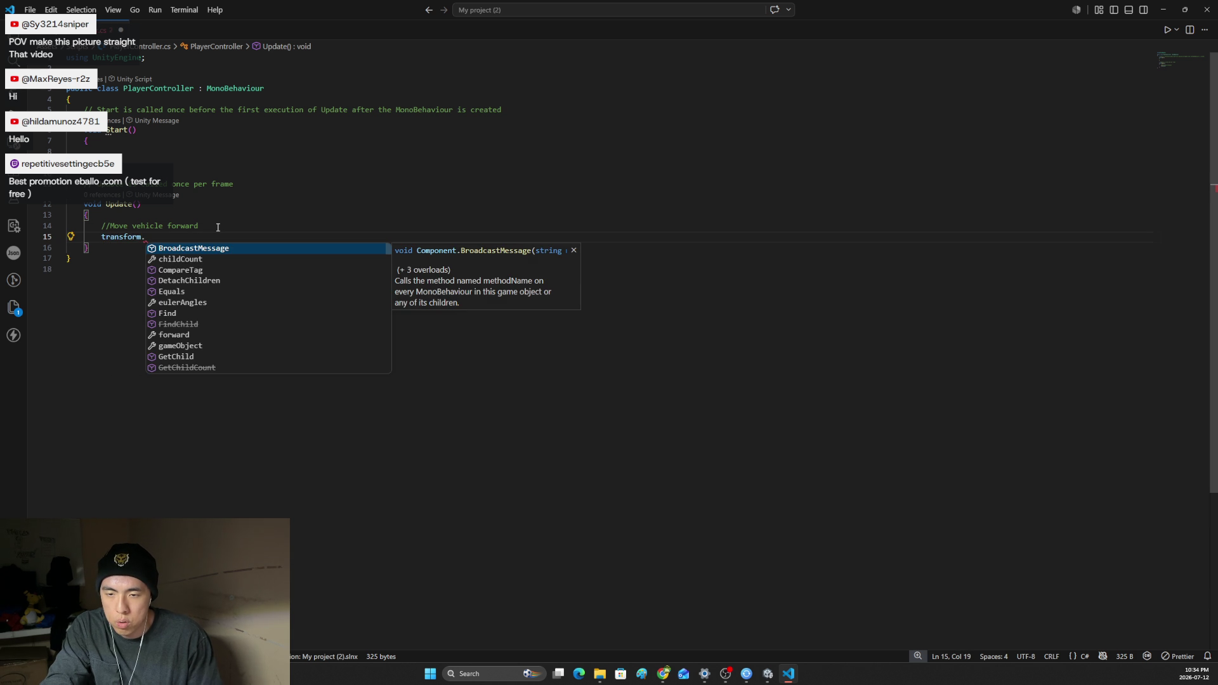
type("com")
key("BackSpace")
key("BackSpace")
key("BackSpace")
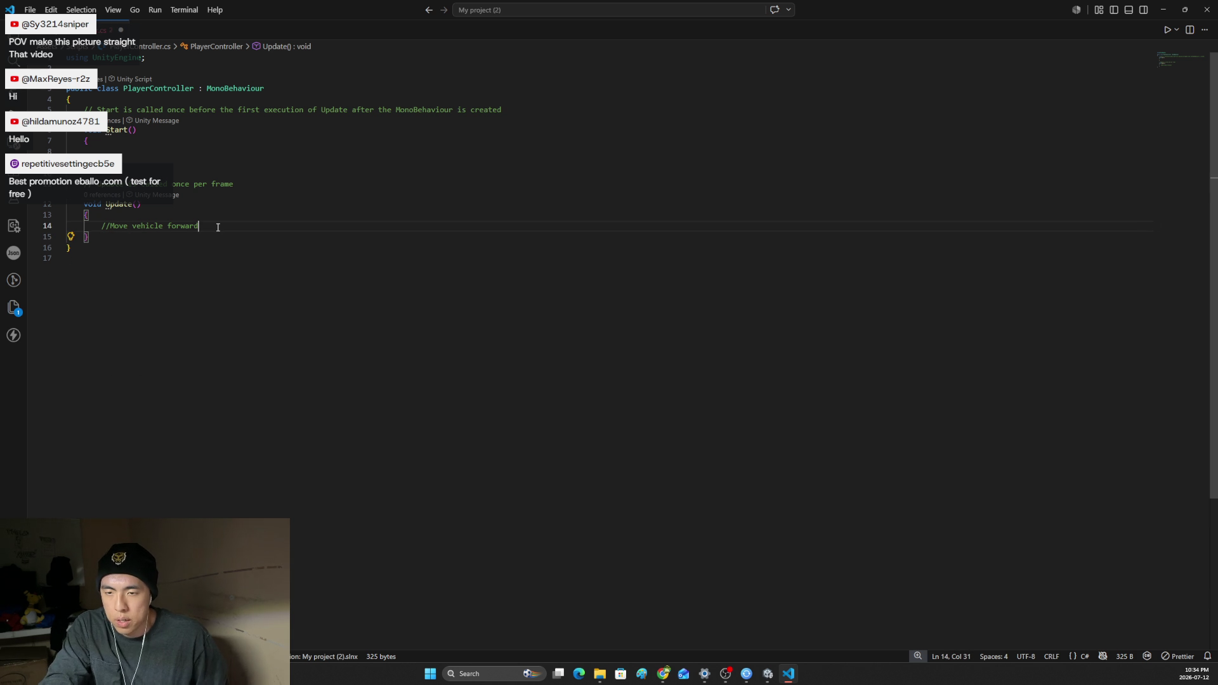
Bring the Unity Learn lesson page back to the front.
key("alt+Tab")
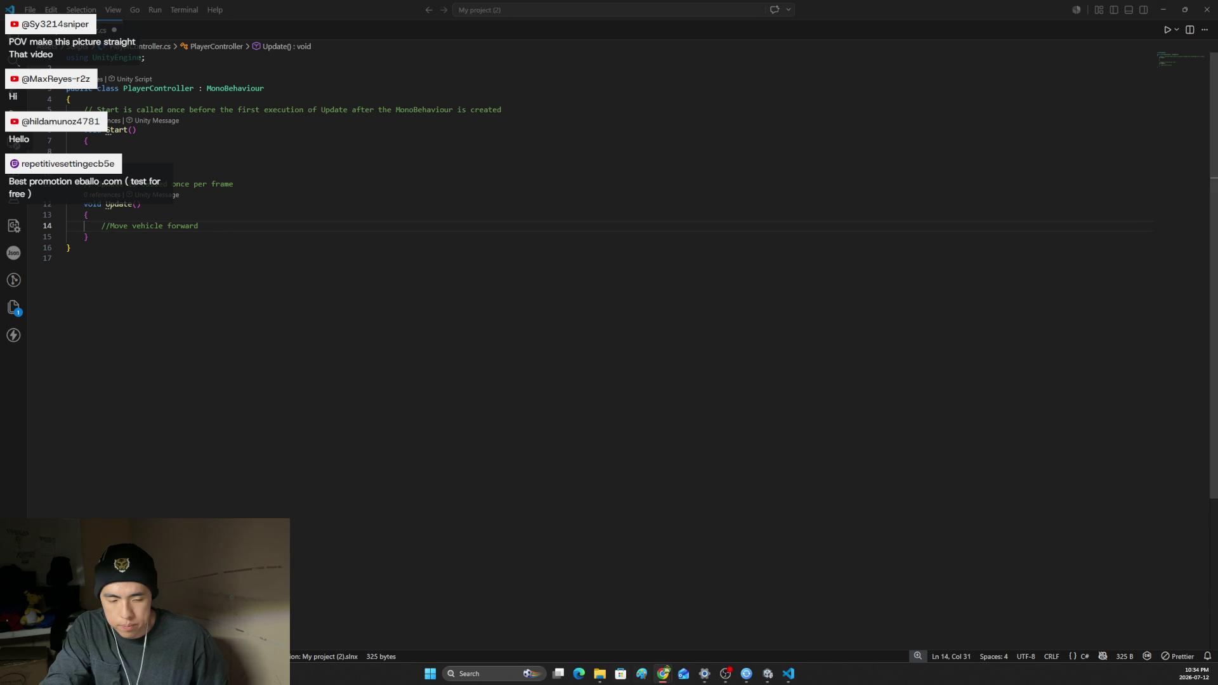
mouse_move(663, 674)
left_click(594, 609)
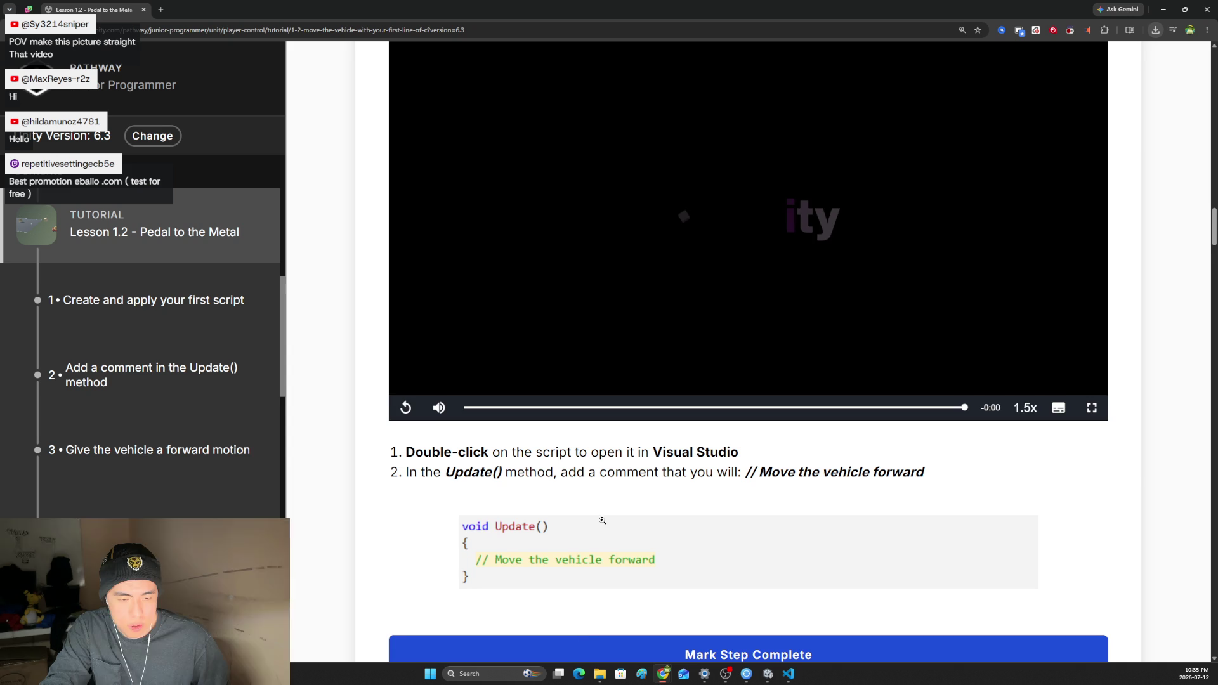
Play the step-3 video, 'Give the vehicle a forward motion'.
left_click(666, 326)
scroll(666, 326, "down", 4)
scroll(492, 287, "up", 2)
scroll(675, 323, "down", 5)
scroll(675, 324, "down", 4)
scroll(674, 321, "up", 2)
scroll(675, 321, "down", 3)
left_click(766, 401)
scroll(768, 409, "down", 1)
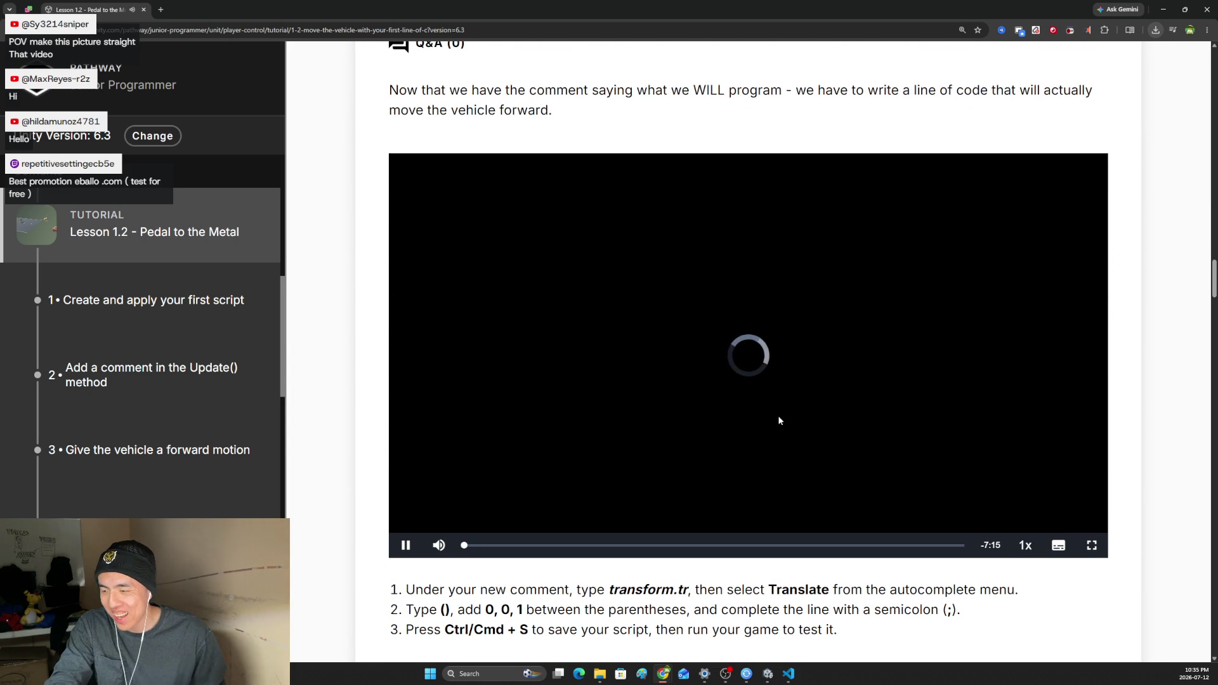